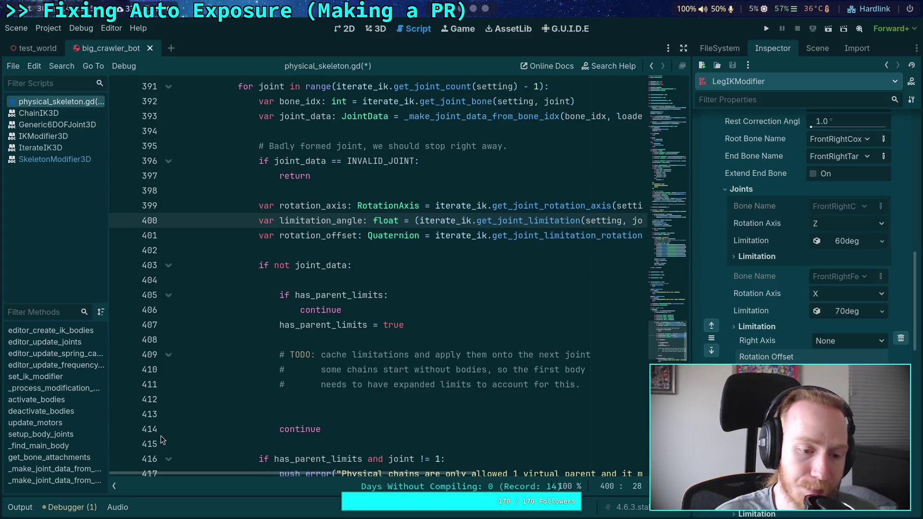
- Add line 400 declaring 'var limitation: JointLimitation3D ='
left_click(115, 488)
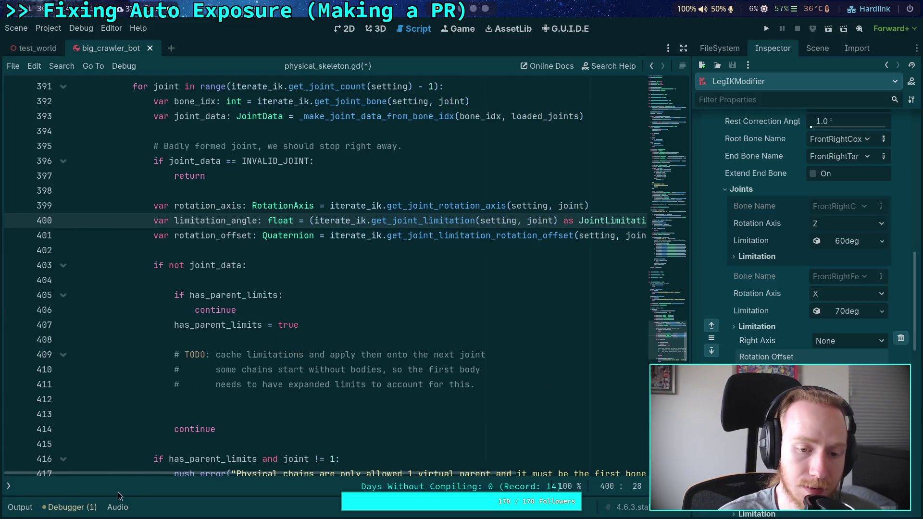
left_click(625, 206)
key("Return")
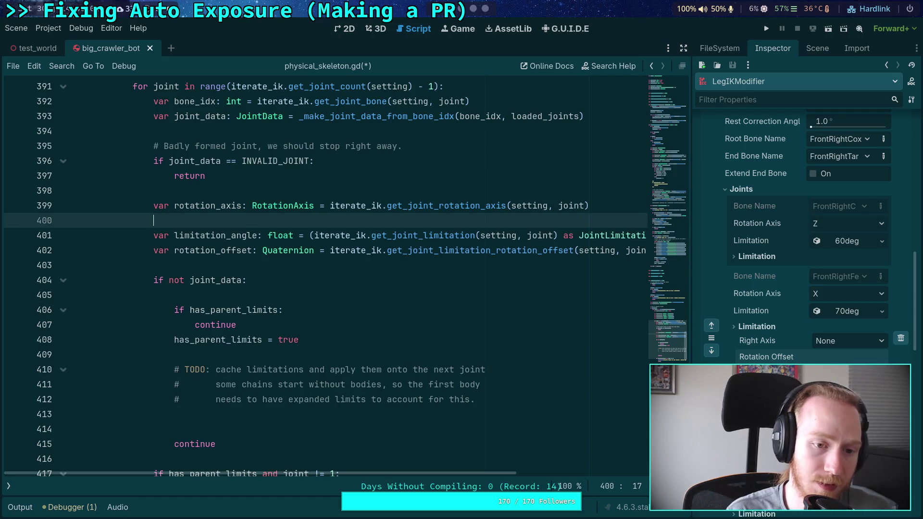
type("var limitation: J")
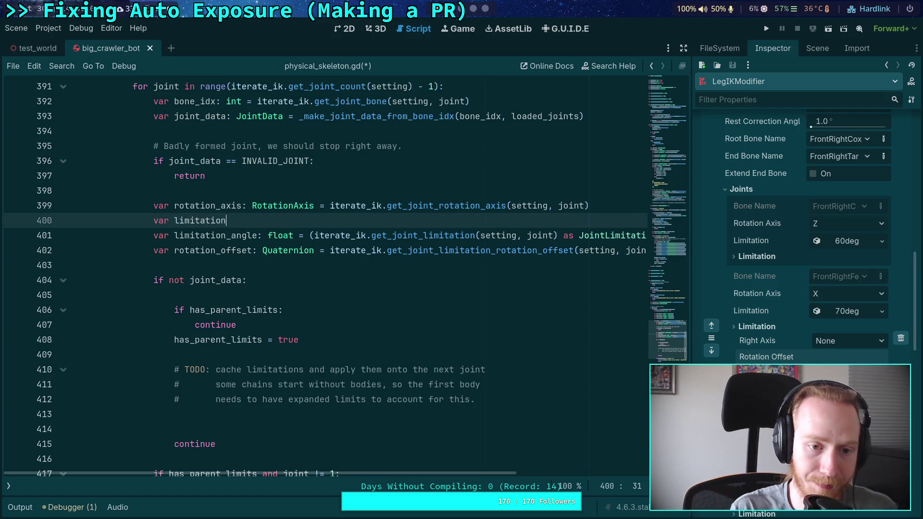
type("ointL")
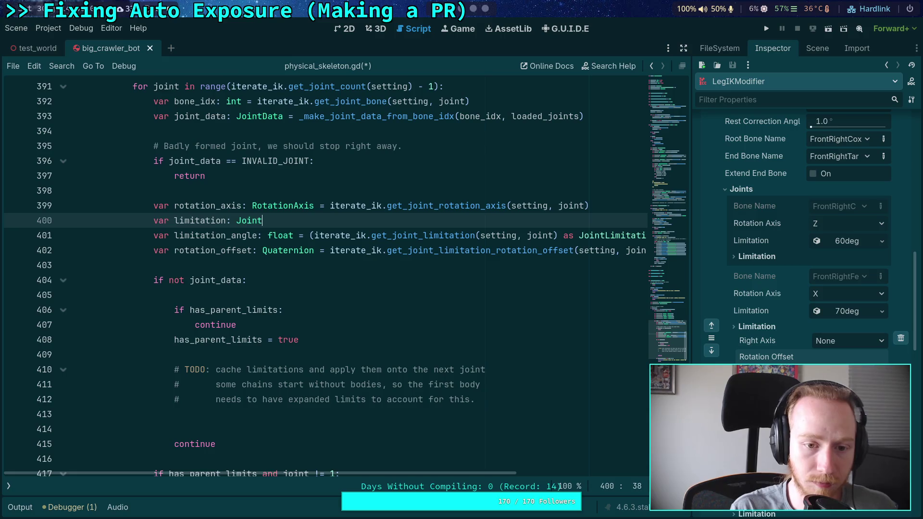
key("Return")
type("=")
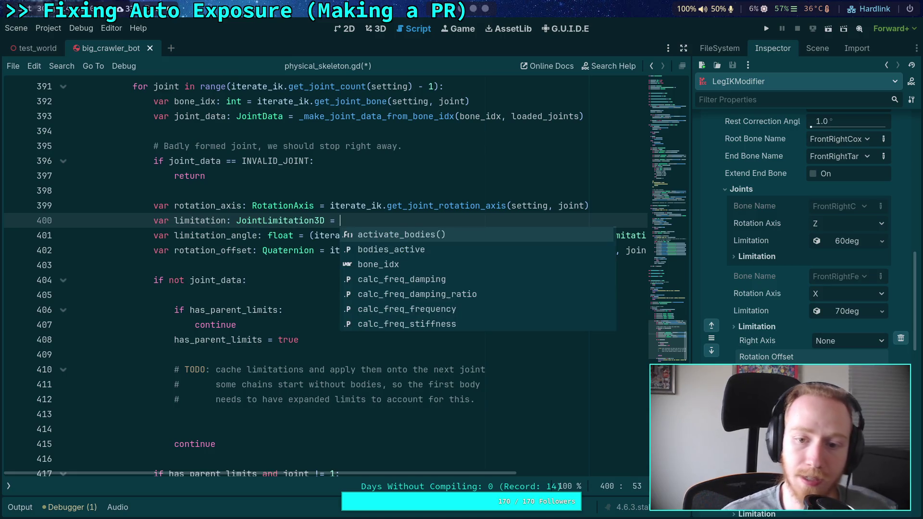
left_click(508, 166)
- Move the get_joint_limitation call from line 401 onto the end of line 400
mouse_move(315, 236)
left_mouse_down()
mouse_move(625, 237)
mouse_move(594, 236)
left_mouse_up()
key("ctrl+x")
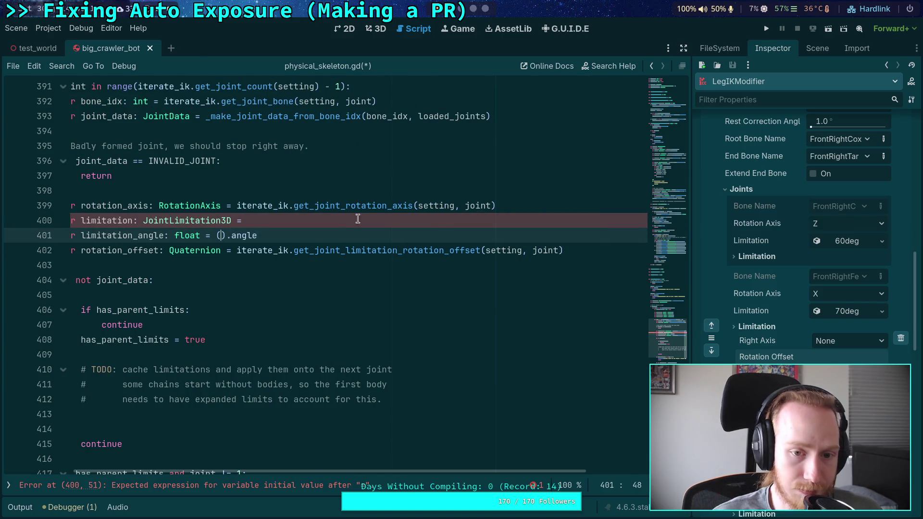
left_click(342, 221)
key("ctrl+v")
key("ctrl+w")
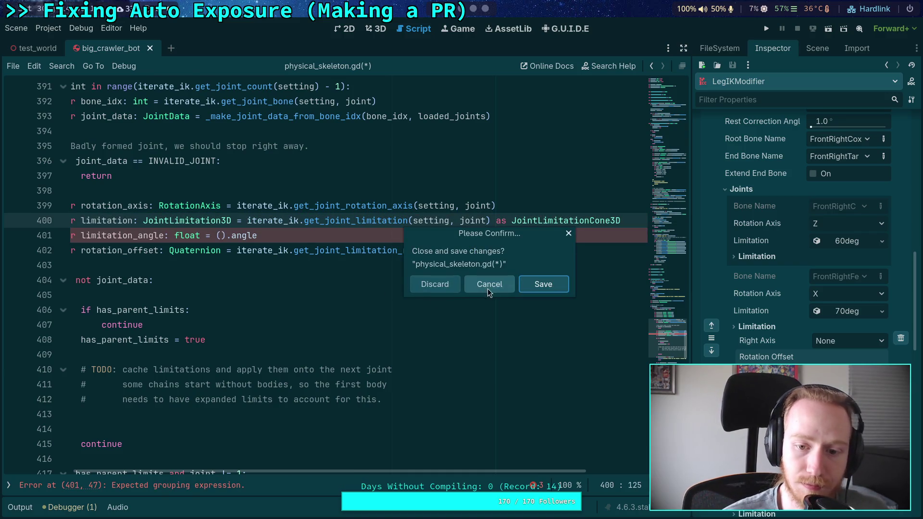
left_click(494, 284)
- Change the limitation type to JointLimitationCone3D and select the leftover ().angle
left_click(221, 220)
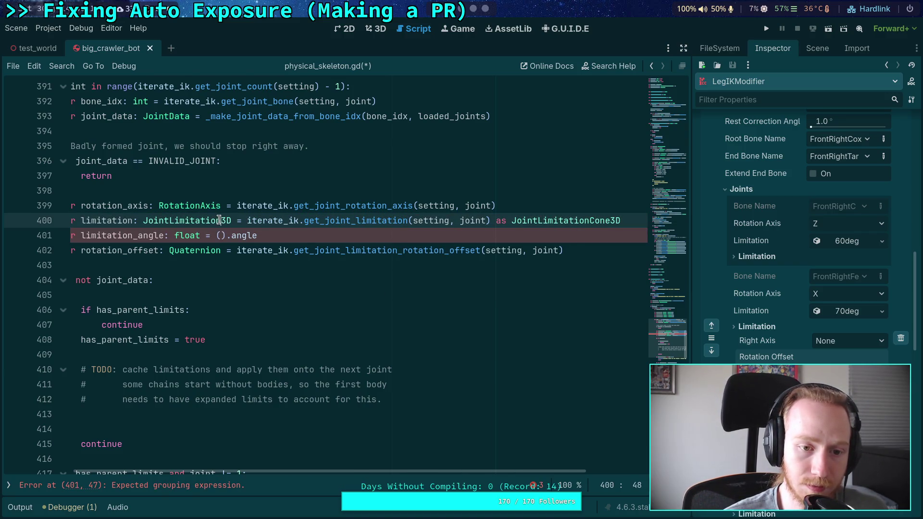
type("Cone")
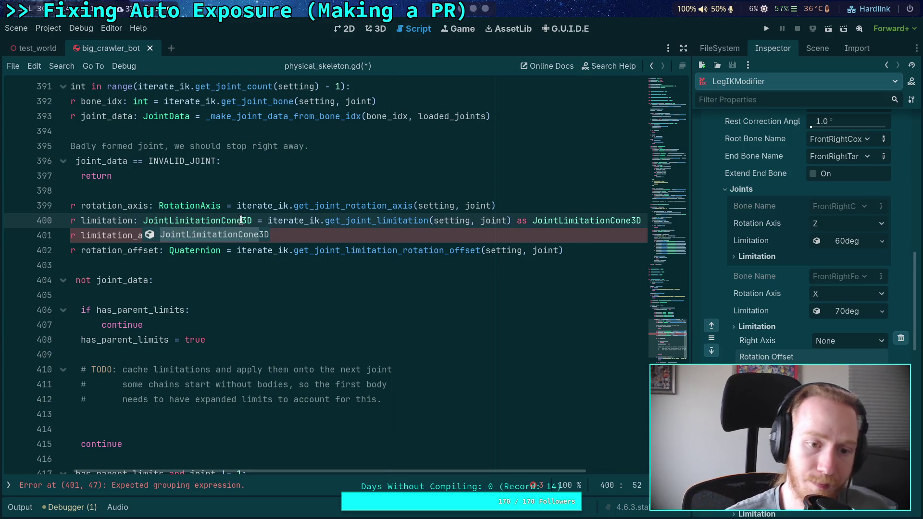
key("Escape")
key("Down")
key("Down")
key("Down")
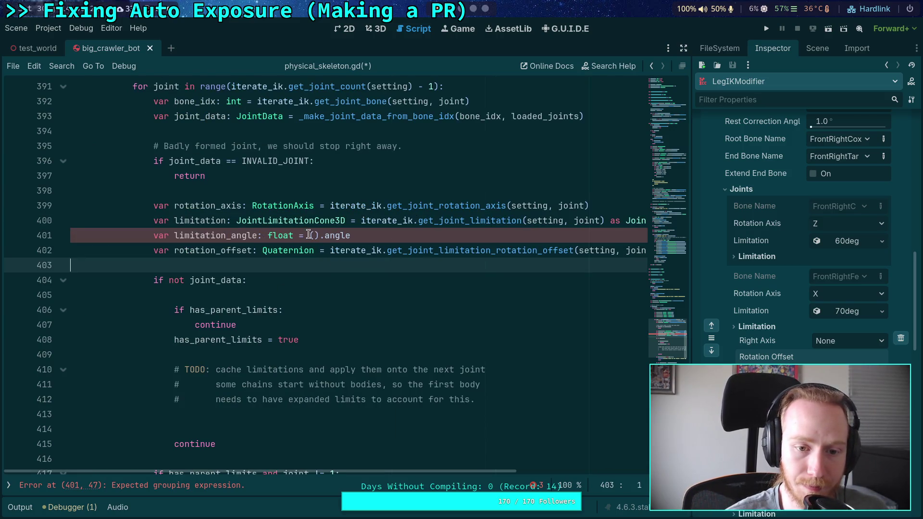
left_click_drag(309, 235, 383, 234)
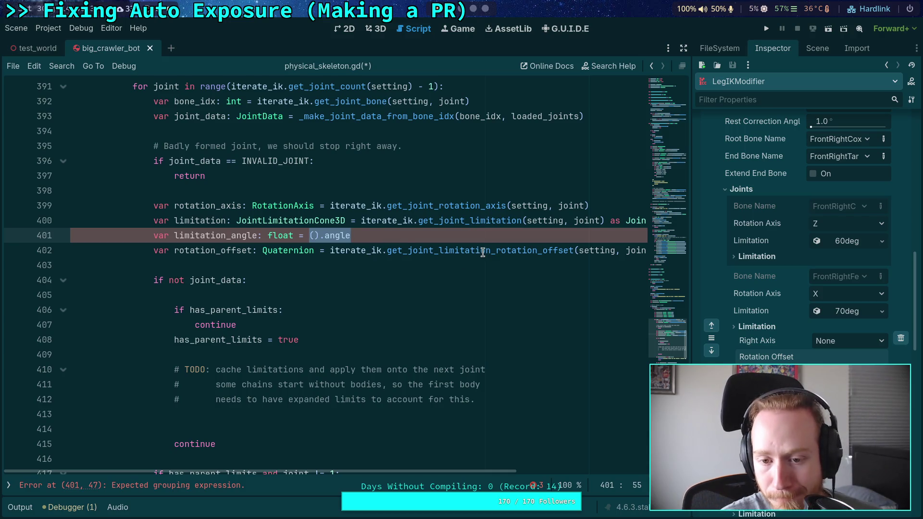
mouse_move(484, 252)
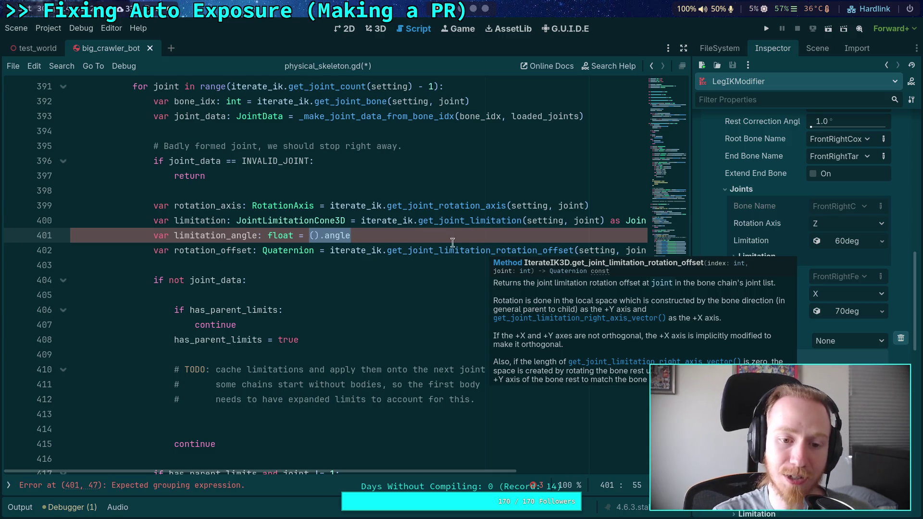
left_click(365, 235)
key("ctrl+shift+Left")
key("ctrl+shift+Left")
key("ctrl+shift+Left")
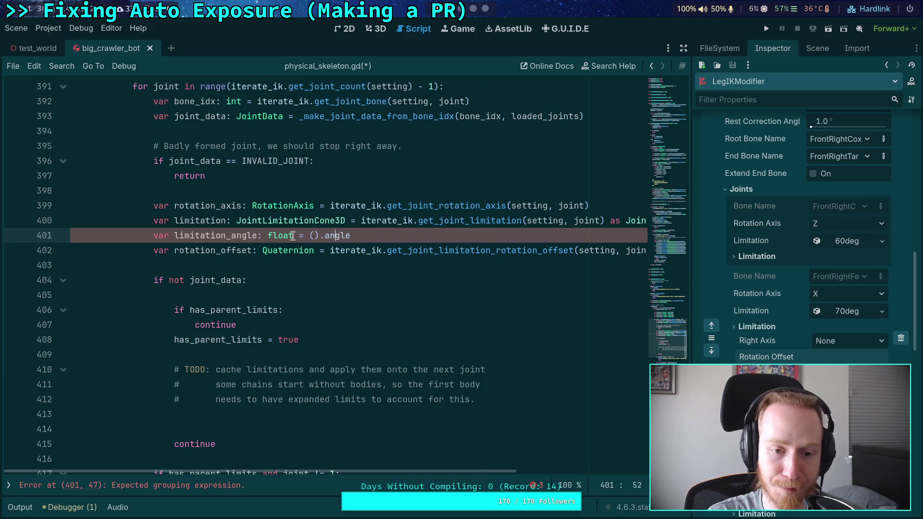
left_click(388, 239)
key("ctrl+shift+Left")
key("ctrl+shift+Left")
key("ctrl+shift+Left")
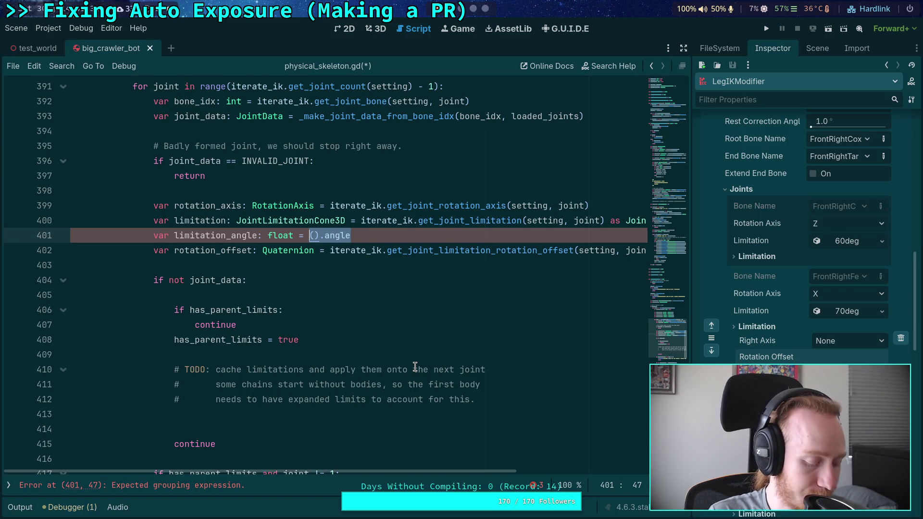
type("TAU")
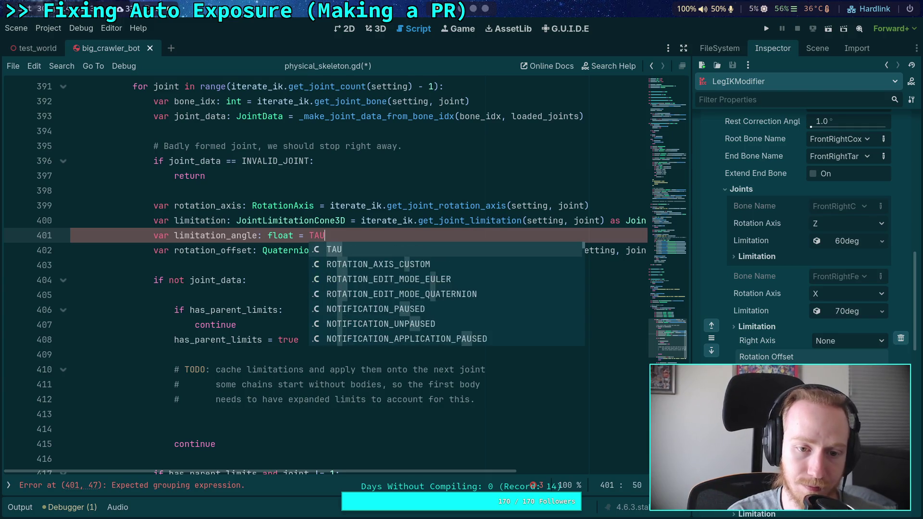
- Keep TAU as limitation_angle's default and add an 'if limitation:' line below
key("Escape")
key("Return")
type("if li")
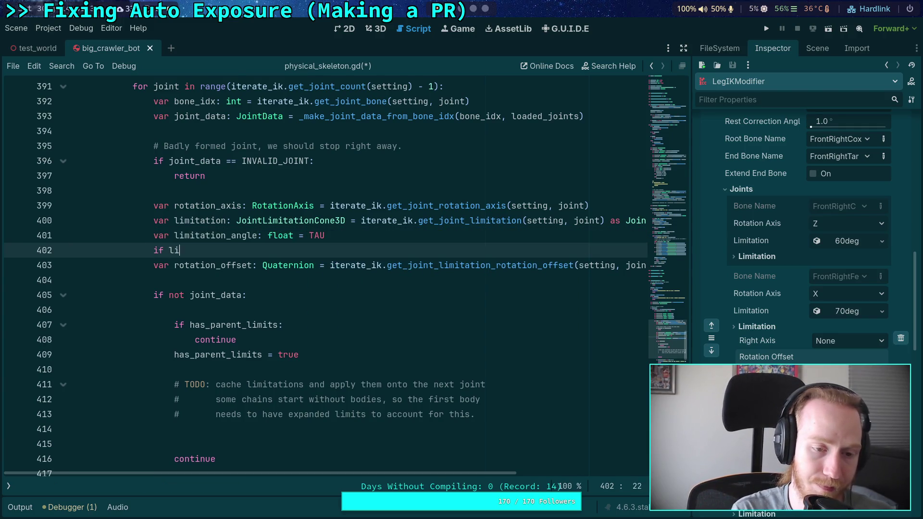
type("mitation:")
key("Return")
- Inside the block, assign 'limitation_angle = limitation.angle'
type("li")
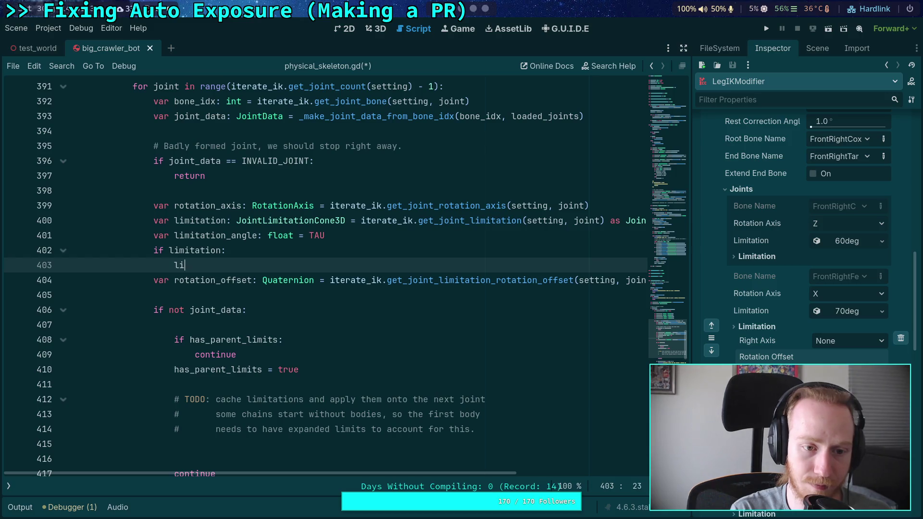
type("m")
key("Down")
key("Return")
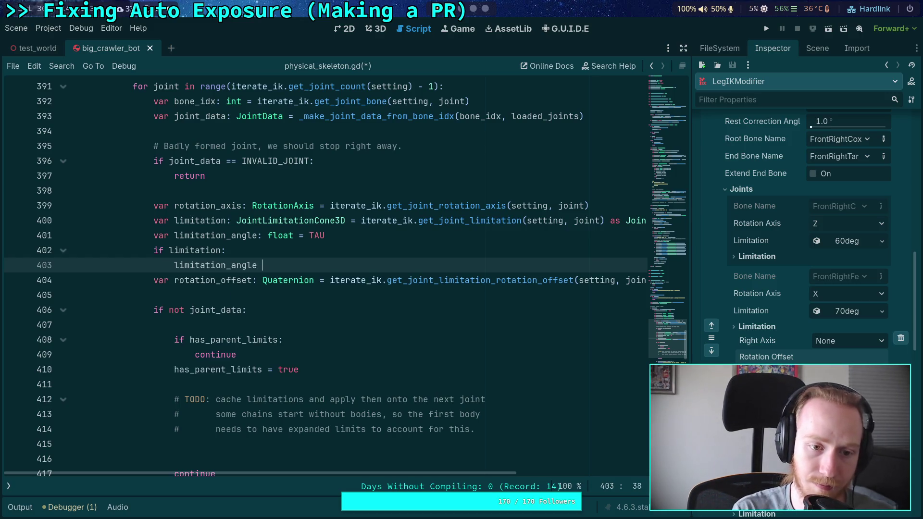
type("= lim")
key("Down")
key("Return")
type(".")
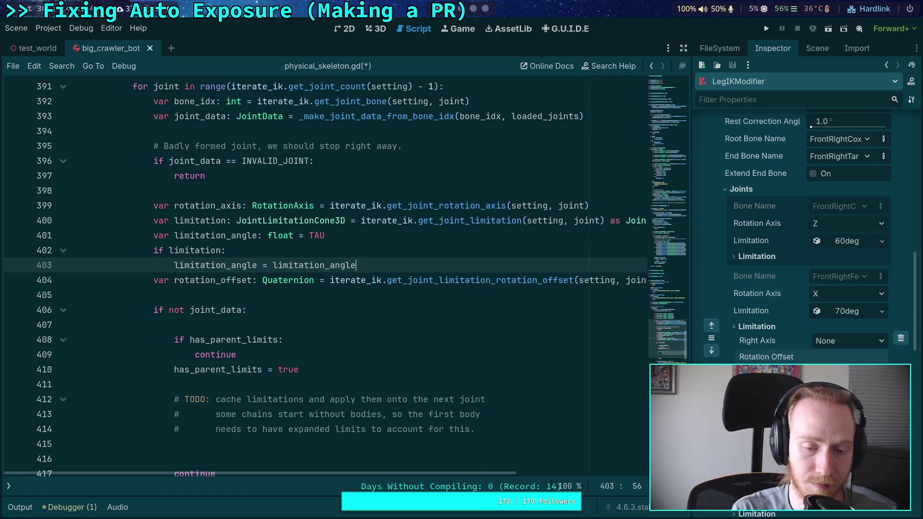
key("BackSpace")
key("BackSpace")
key("BackSpace")
type(".")
key("Return")
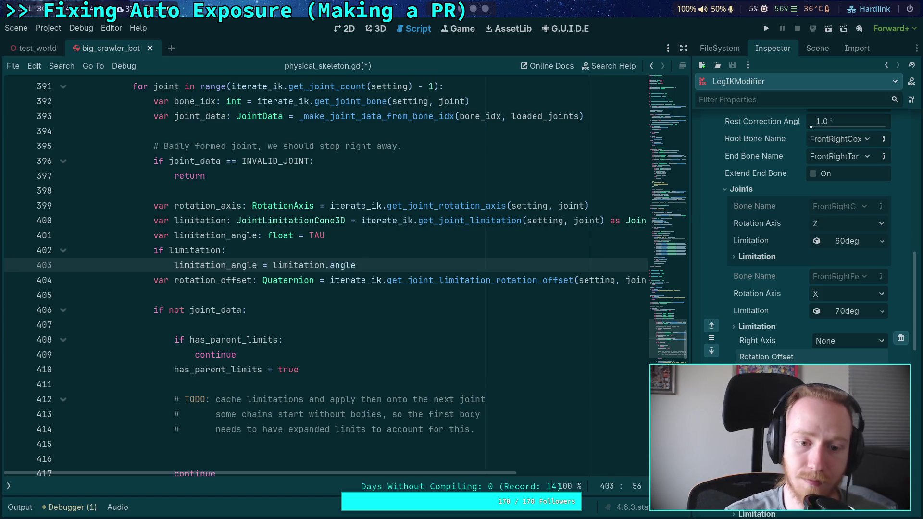
left_click(390, 280)
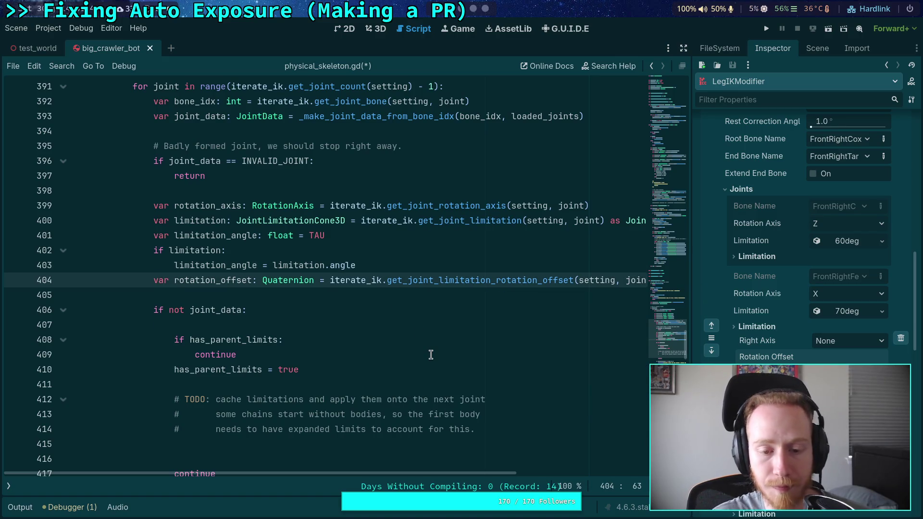
left_click(153, 280)
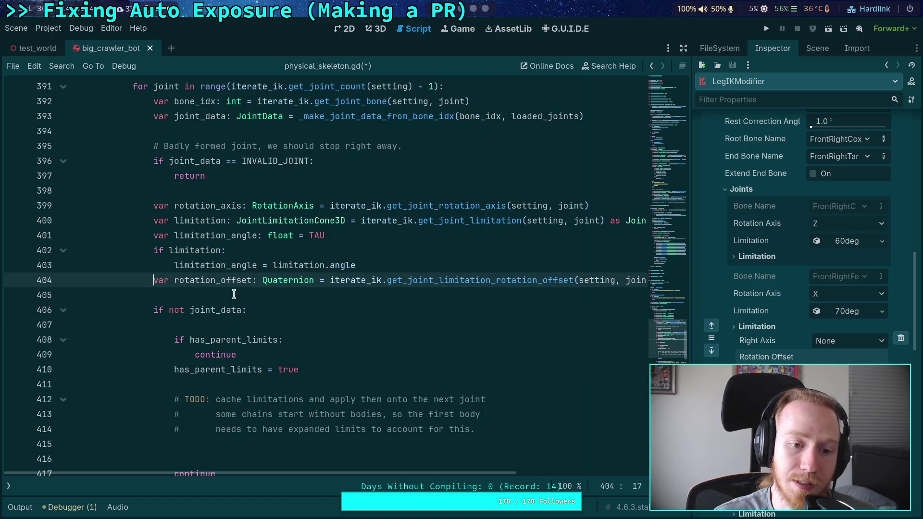
left_click(378, 237)
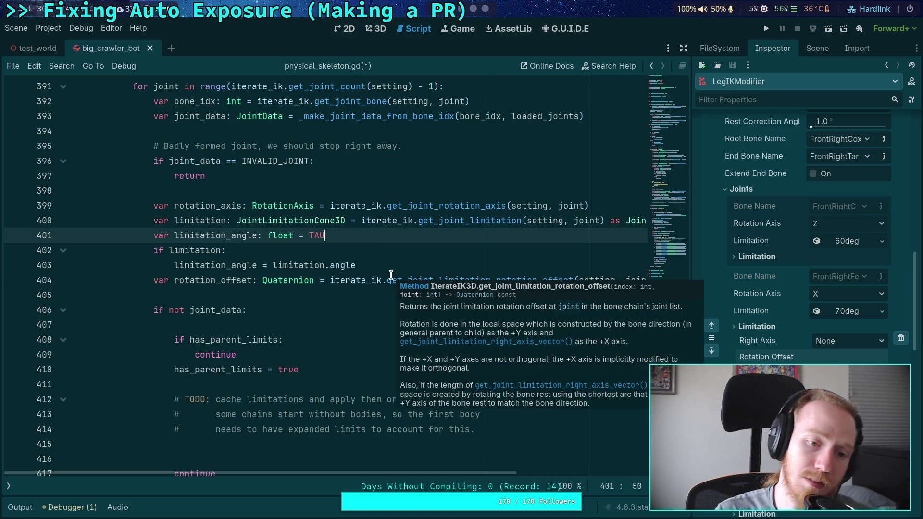
- Type 'var rotation_offset: Quaternion = Quaternion(' on a new line below TAU
key("Return")
type("var rotati")
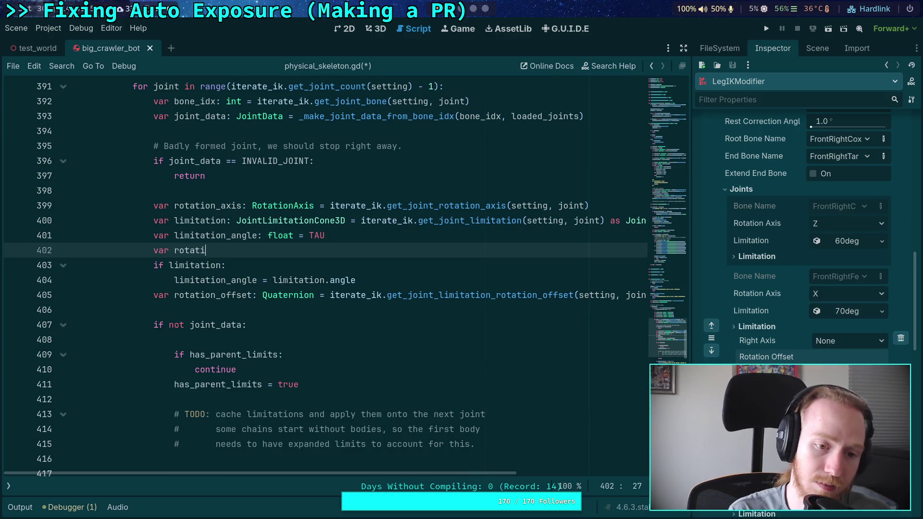
type("on_offset:")
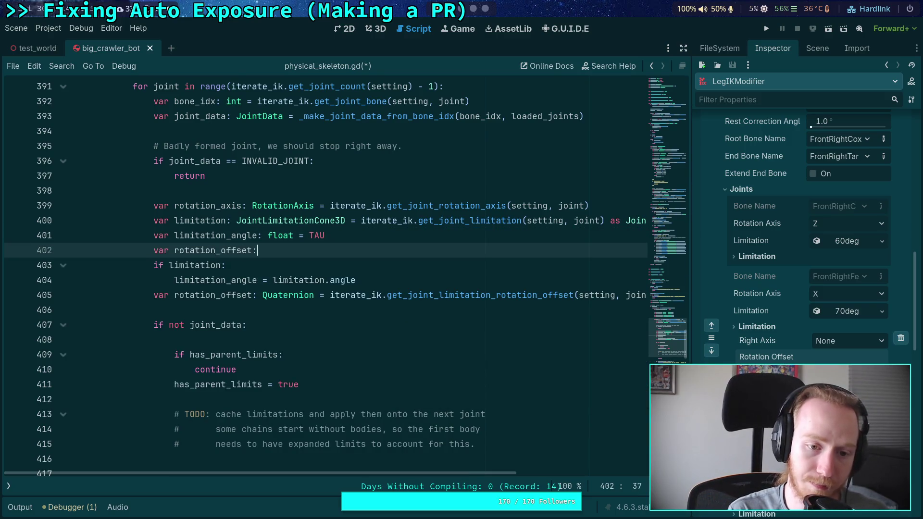
type(" Qu")
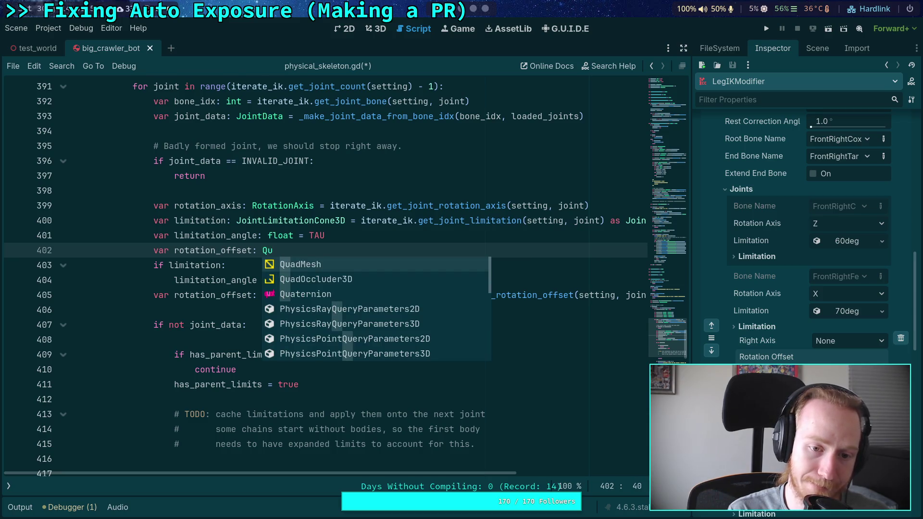
key("Down")
key("Down")
key("Return")
type("= ")
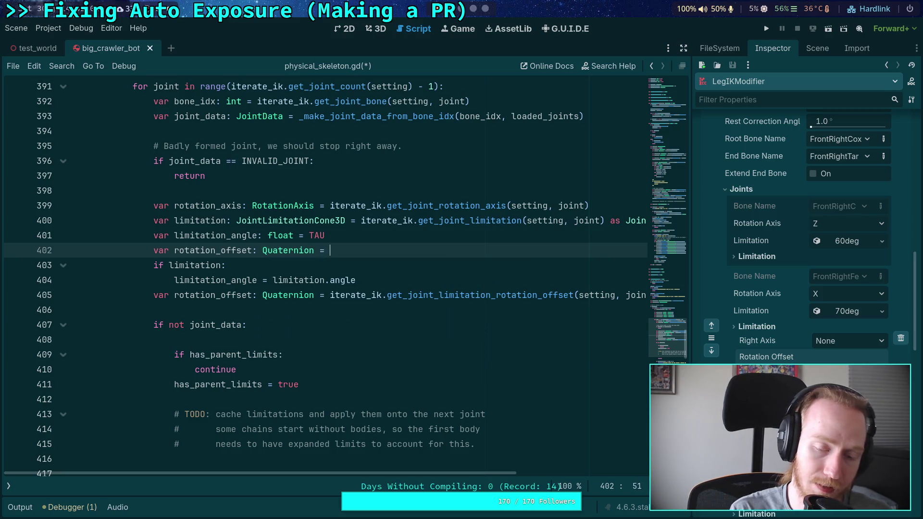
type("Qe")
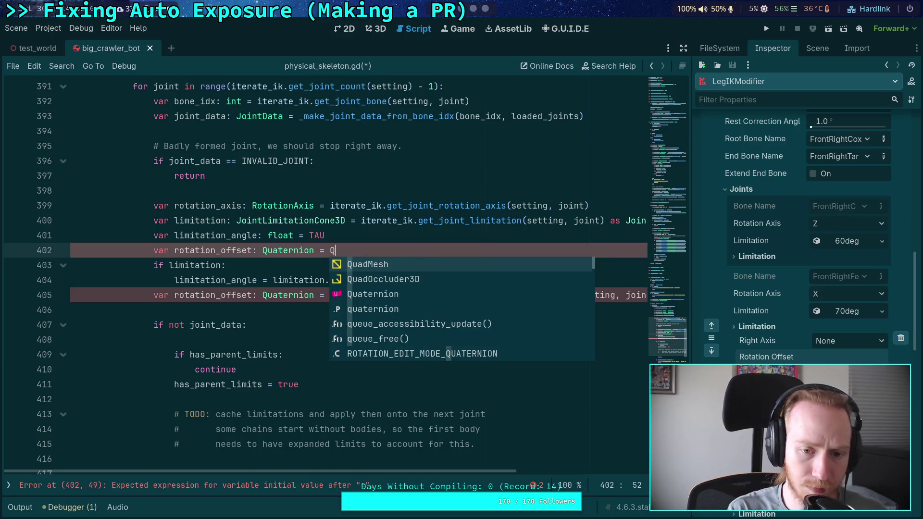
key("Return")
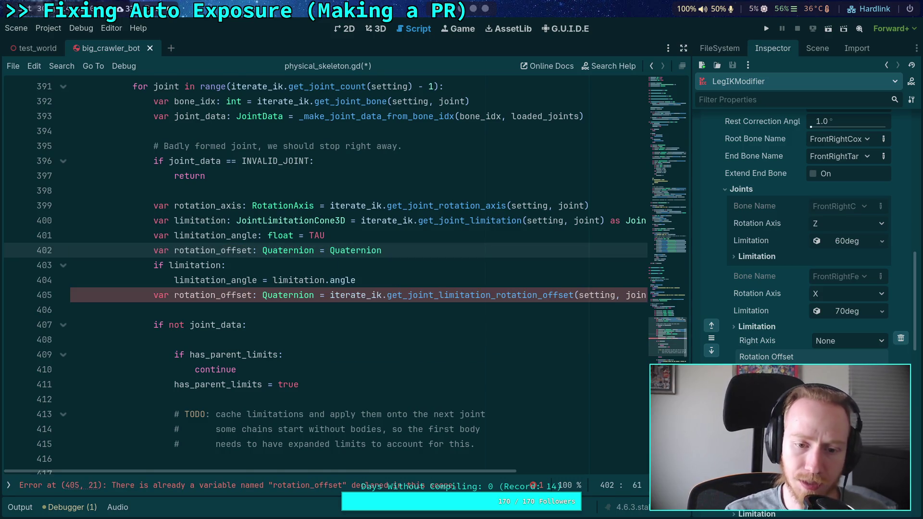
type("(")
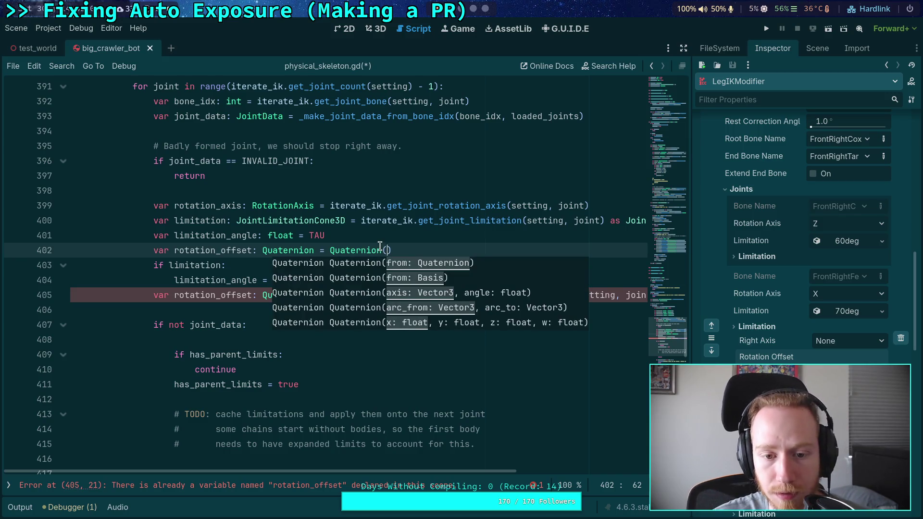
mouse_move(379, 246)
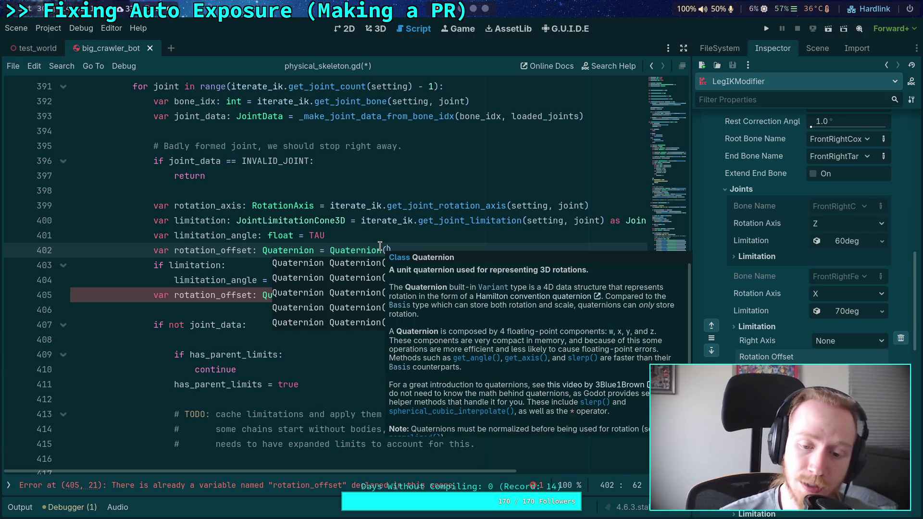
left_click(397, 207)
- Switch to the Neovim window on the Godot source tree
key("alt+Tab")
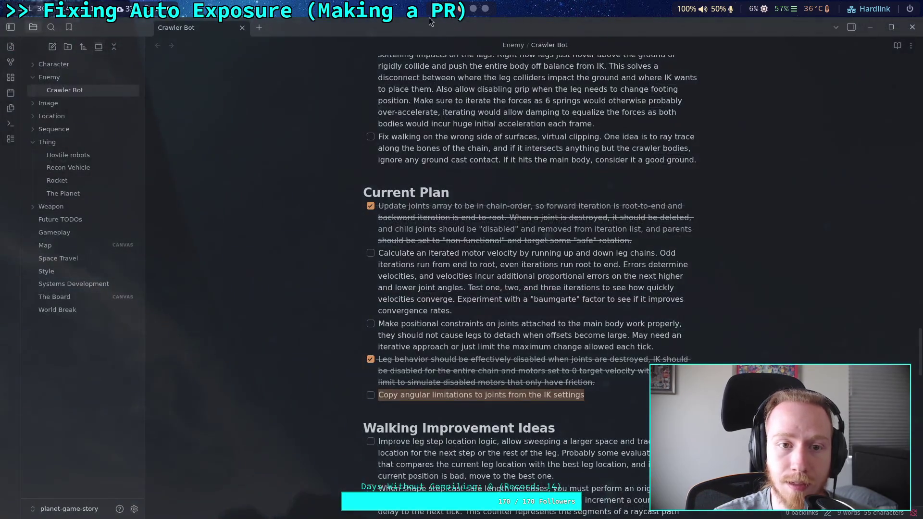
key("alt+Tab")
left_click(446, 25)
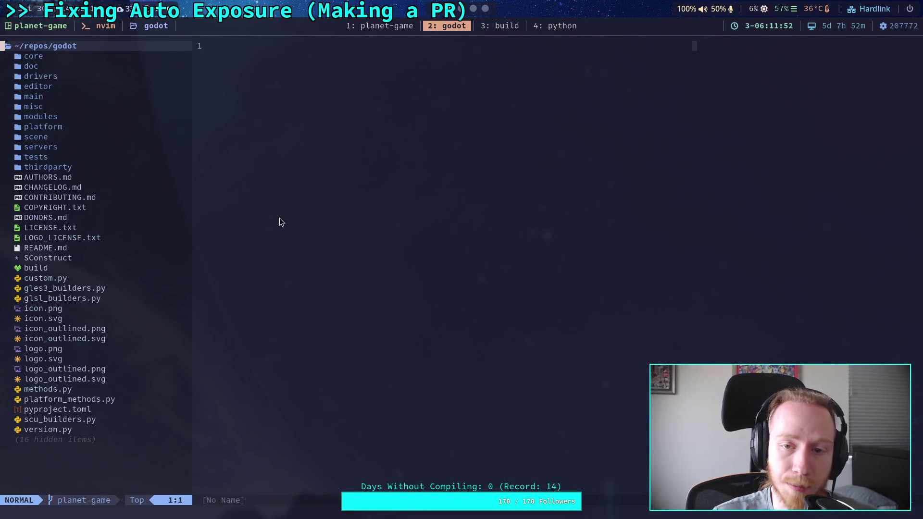
- Find core/math/quaternion.h with a 'quater' file search and show its operators and constructors
left_click(73, 249)
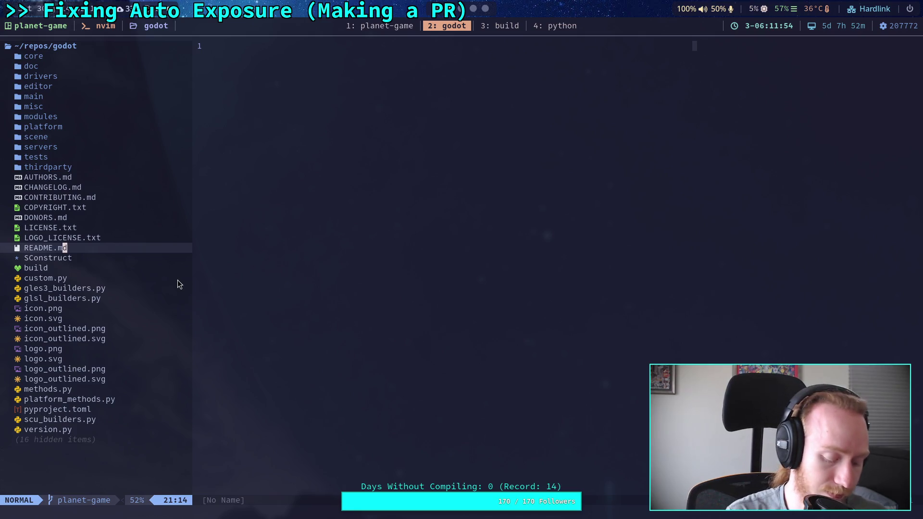
key("space")
key("f")
key("f")
type("quater")
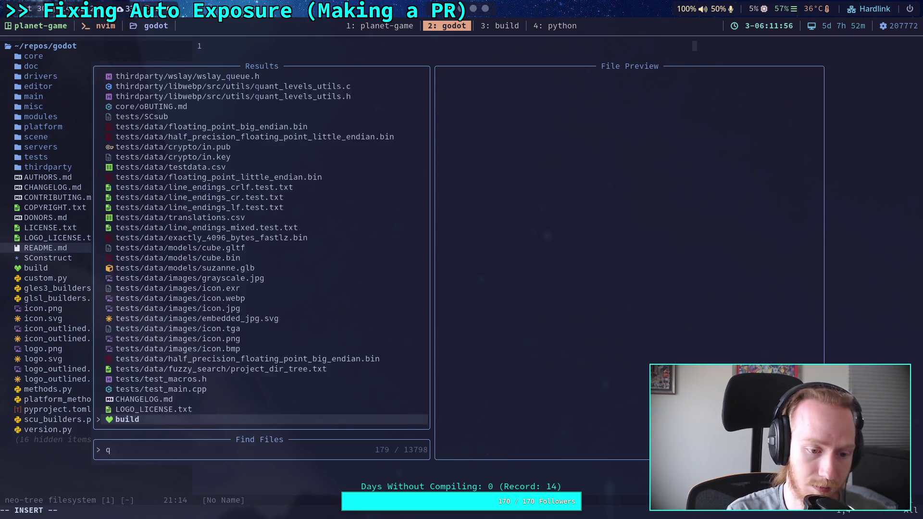
key("Return")
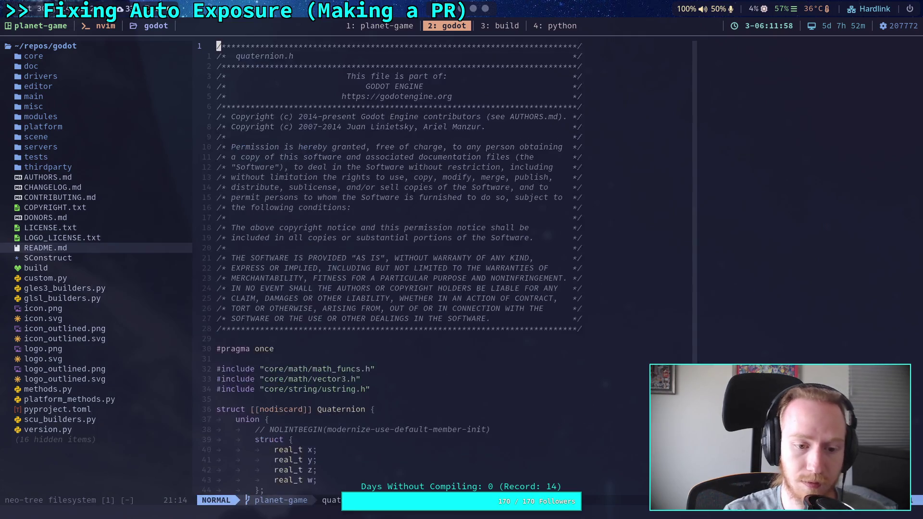
key("ctrl+f")
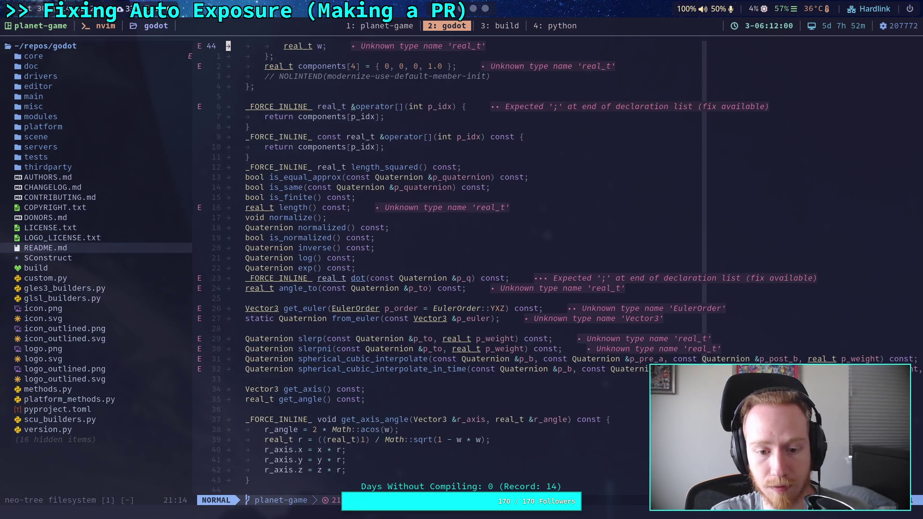
key("g")
key("g")
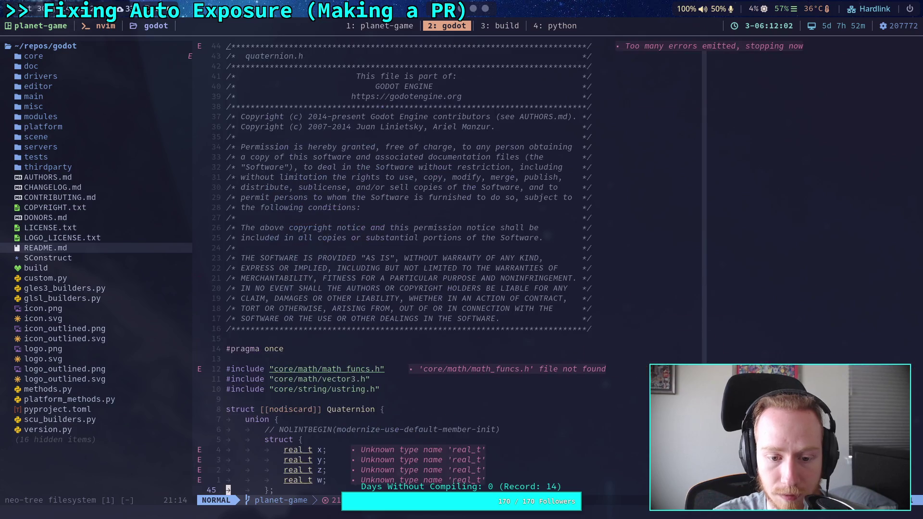
key("ctrl+o")
key("ctrl+f")
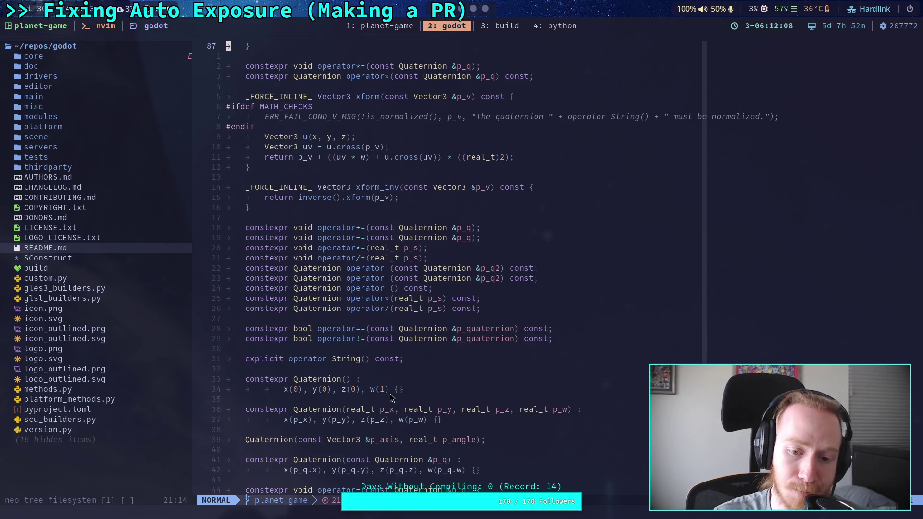
left_click_drag(390, 394, 261, 351)
- Back in Godot, indent the rotation_offset line into the 'if limitation:' block
left_click(452, 27)
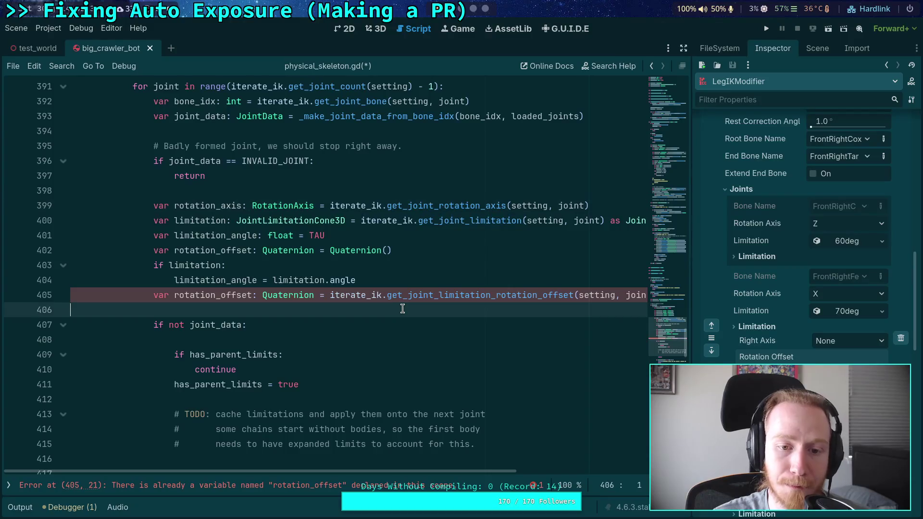
left_click(363, 278)
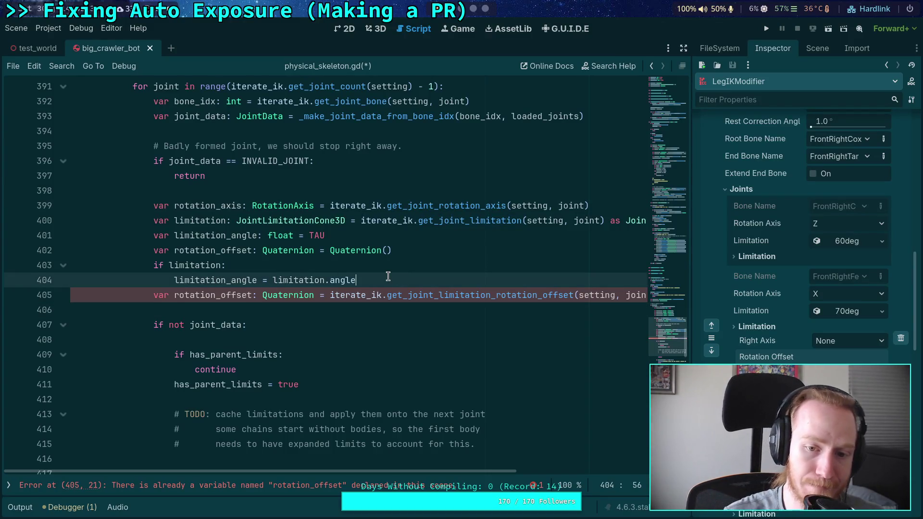
key("Return")
key("Down")
key("Tab")
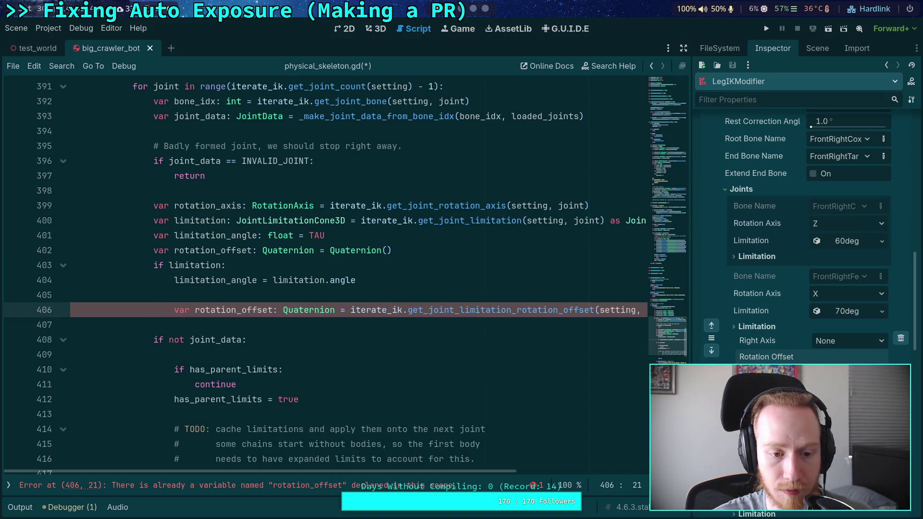
- Remove 'var' and ': Quaternion' from that line and delete blank line 405
left_click_drag(195, 310, 174, 310)
key("BackSpace")
mouse_move(253, 310)
left_mouse_down()
mouse_move(330, 312)
mouse_move(314, 312)
left_mouse_up()
key("BackSpace")
left_click(343, 295)
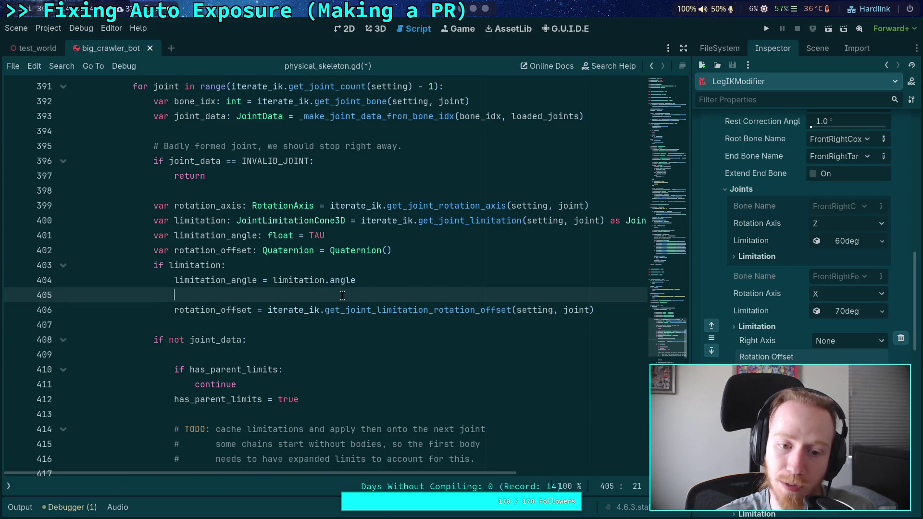
key("BackSpace")
key("BackSpace")
key("BackSpace")
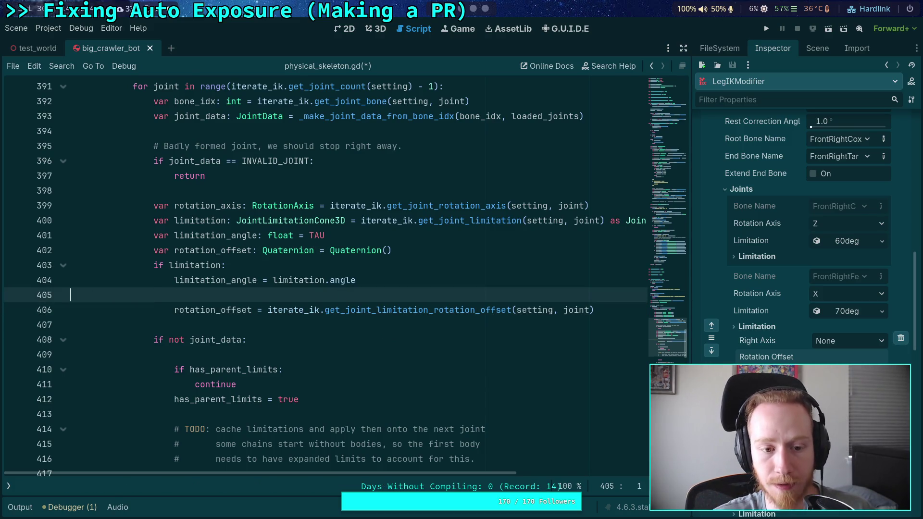
key("BackSpace")
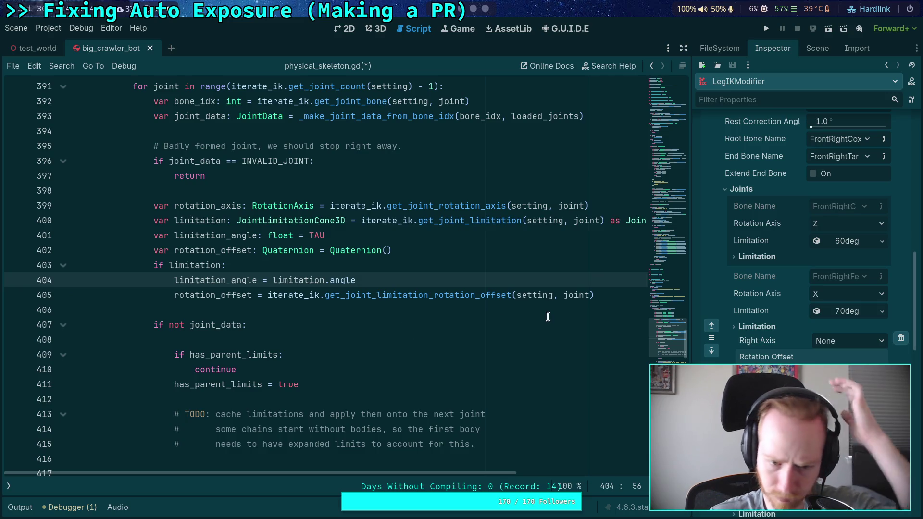
left_click(627, 294)
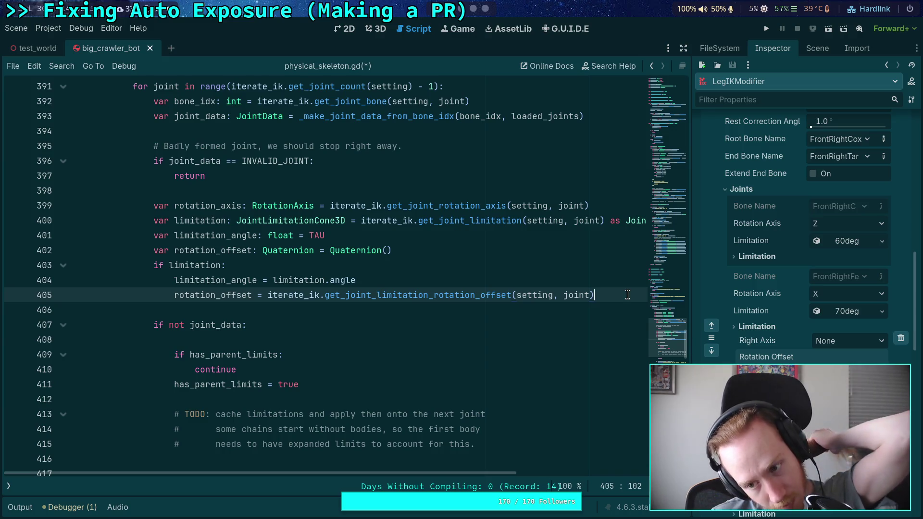
left_click(354, 301)
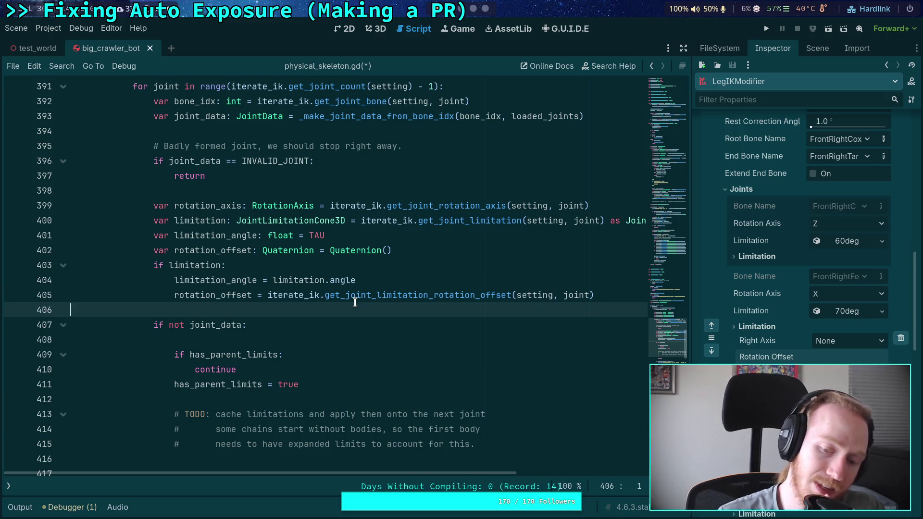
scroll(355, 305, "down", 1)
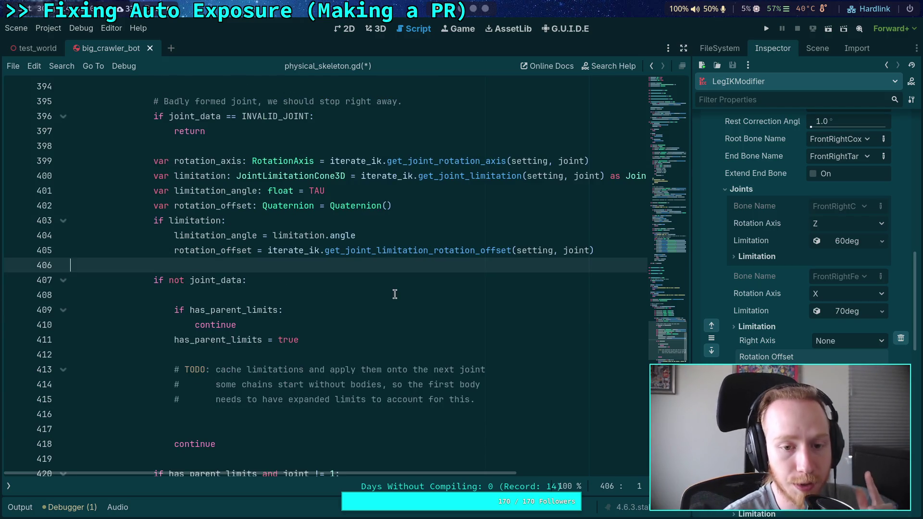
- Change rotation_offset's declaration to Vector3 with default Vector3.ZERO
double_click(202, 207)
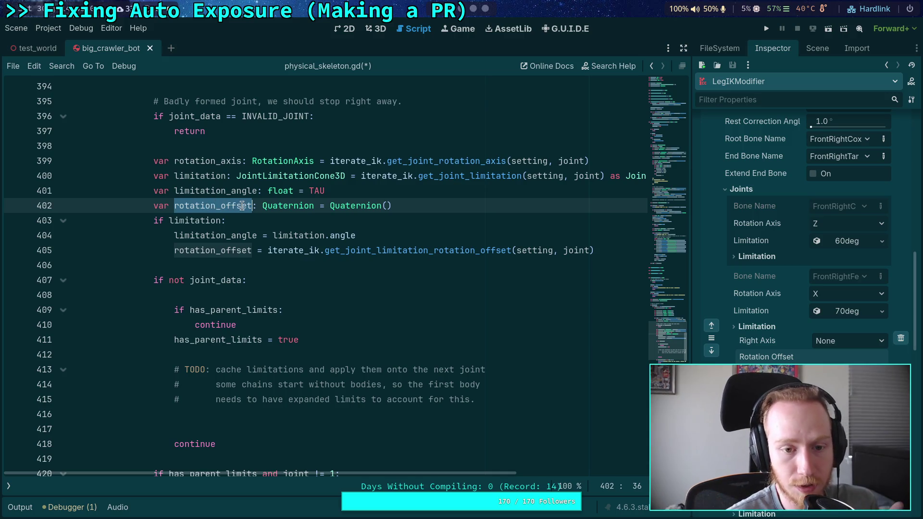
double_click(294, 207)
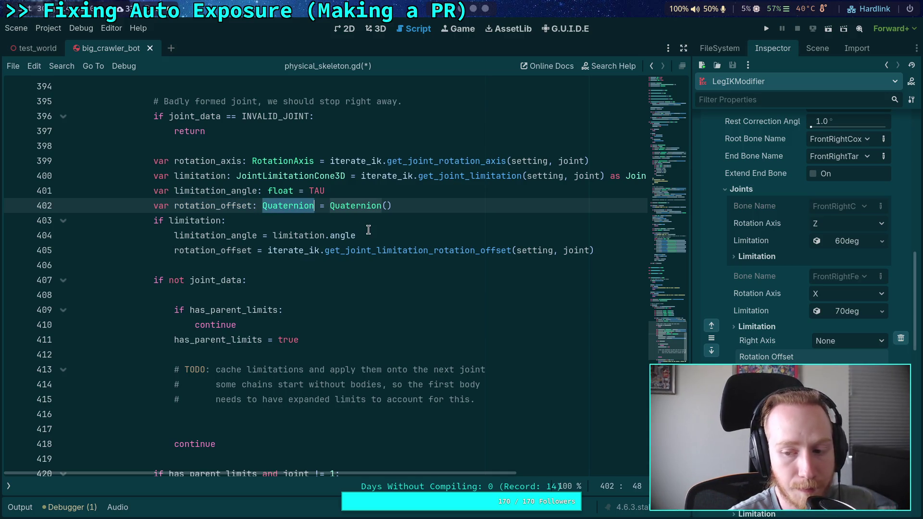
type("Vector")
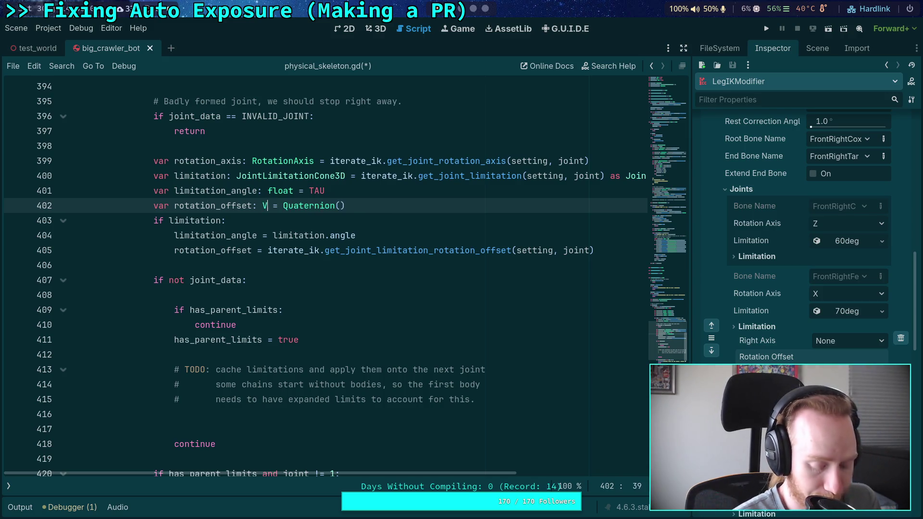
type("3")
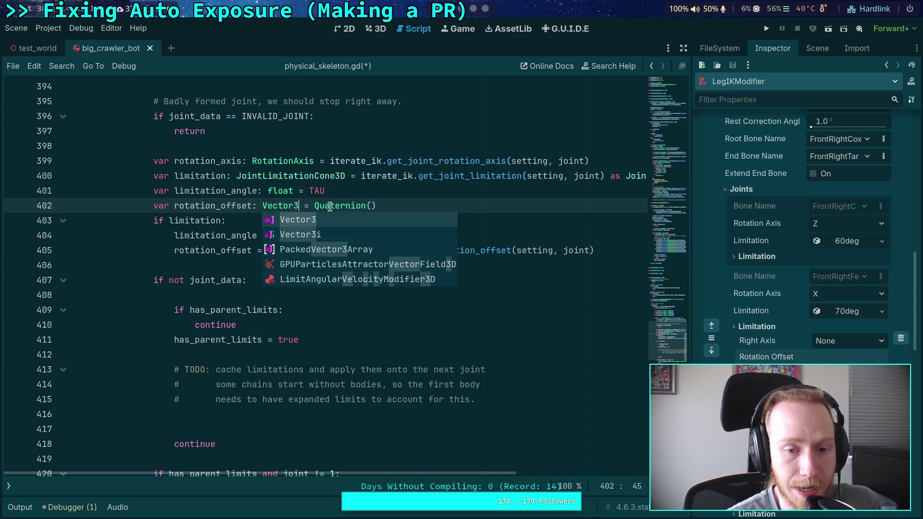
left_click_drag(370, 206, 310, 206)
type("Vector3.Z")
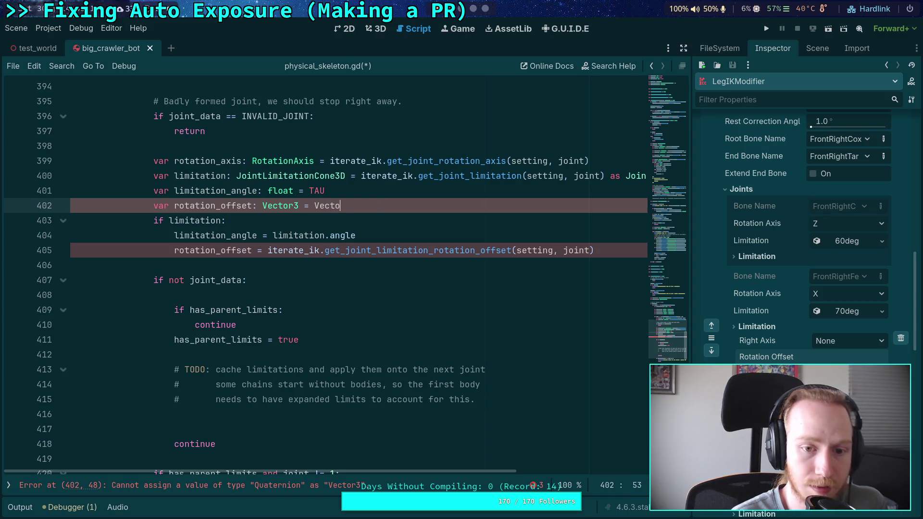
key("Return")
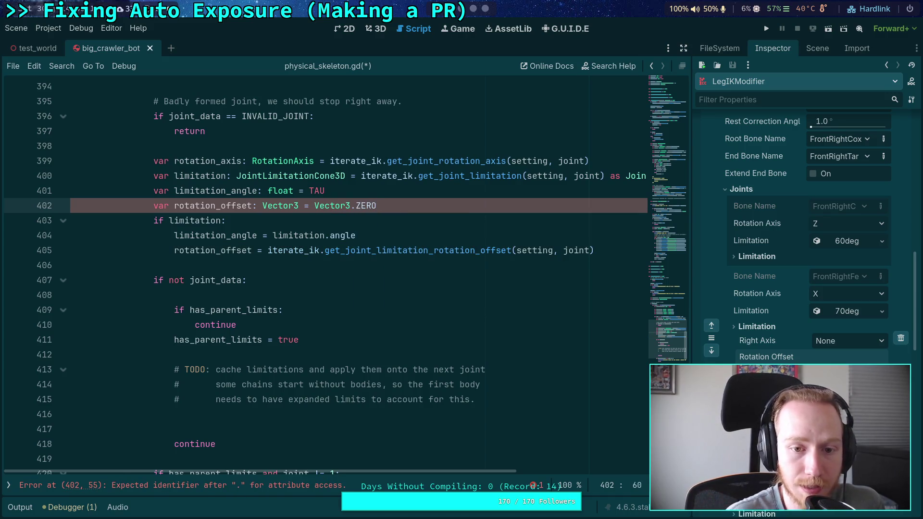
- Append .get_euler() to the limitation rotation offset assignment on line 405
left_click(613, 247)
type(".")
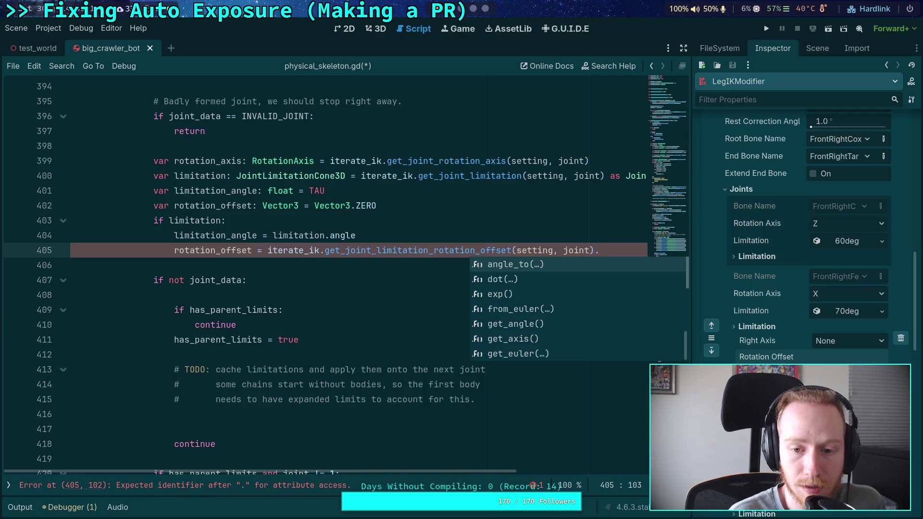
key("Down")
key("Down")
key("Down")
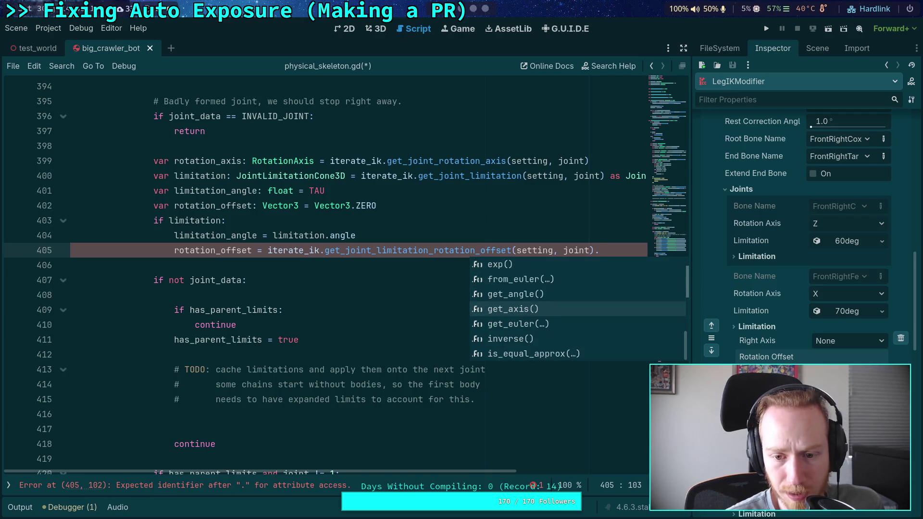
key("Down")
key("Return")
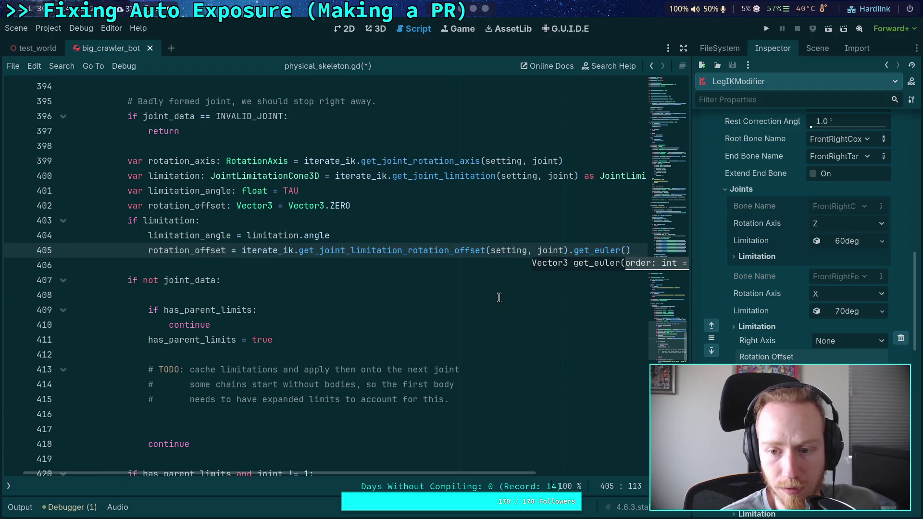
left_click(494, 297)
left_click(388, 285)
left_click(379, 290)
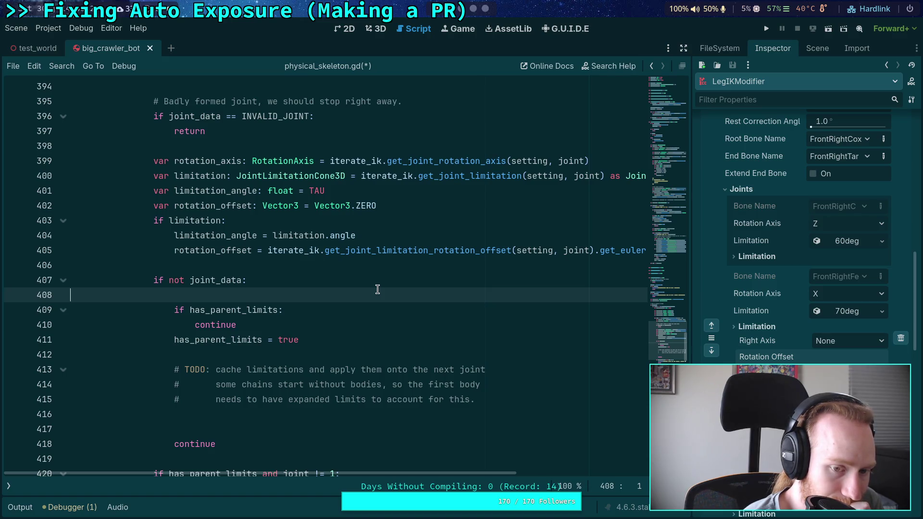
left_click(500, 413)
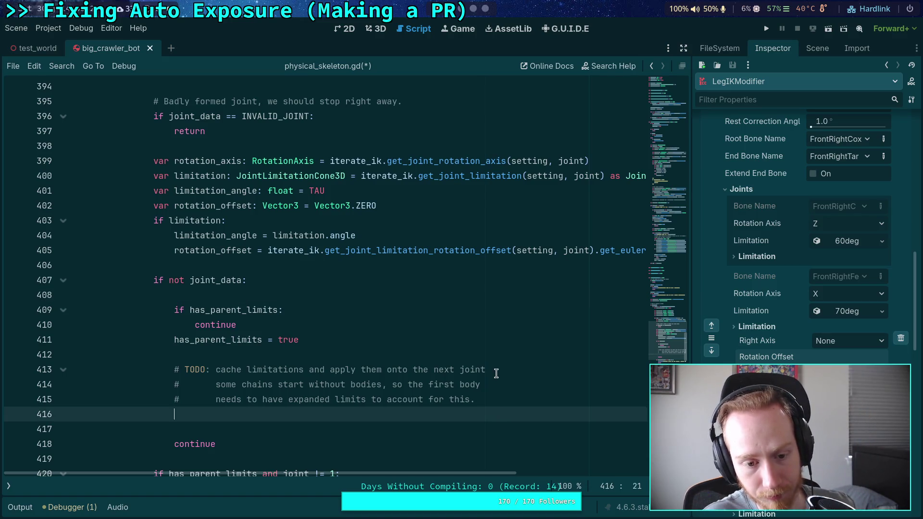
scroll(496, 368, "down", 1)
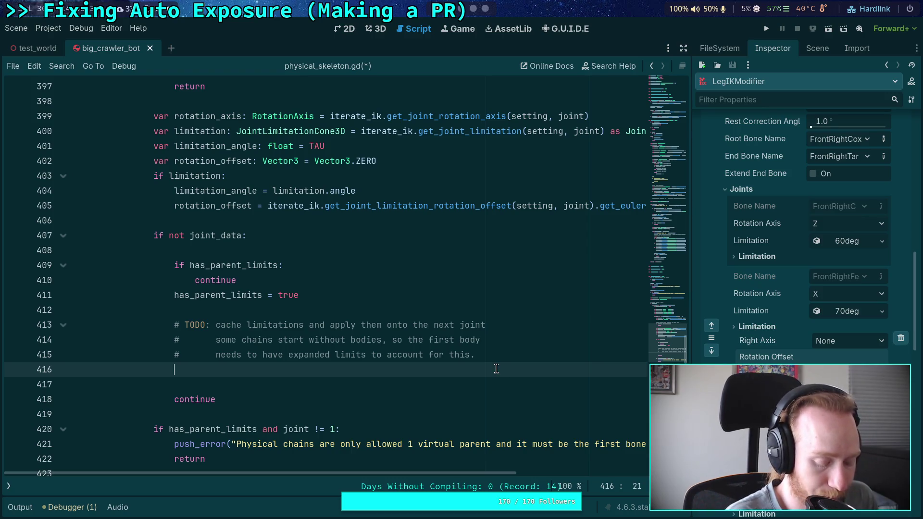
type("if")
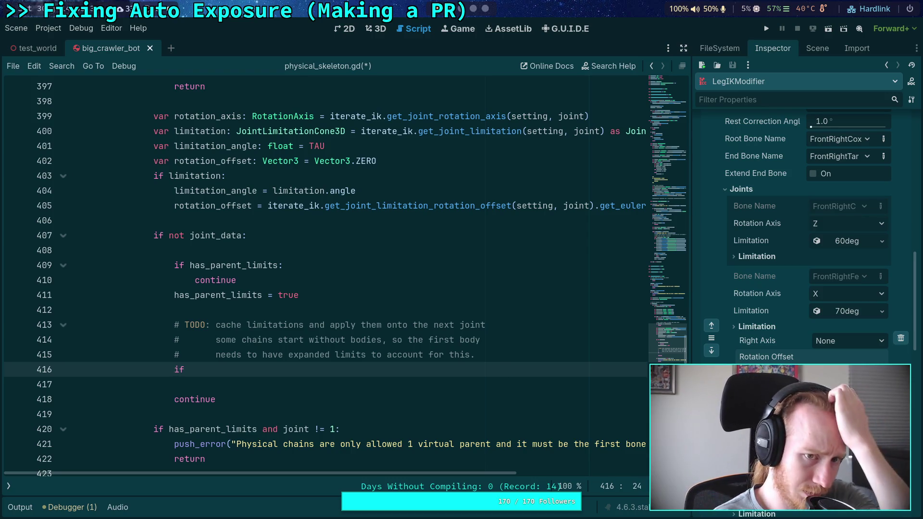
key("BackSpace")
key("BackSpace")
key("BackSpace")
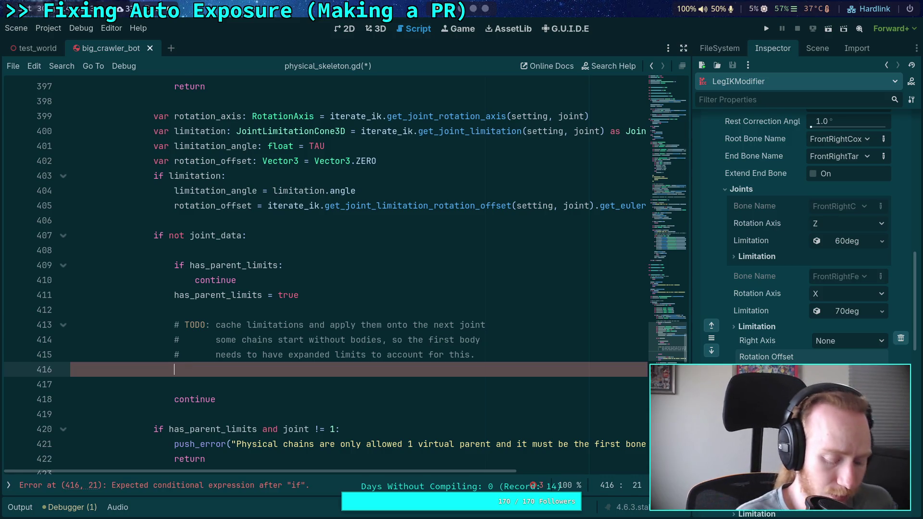
type("match")
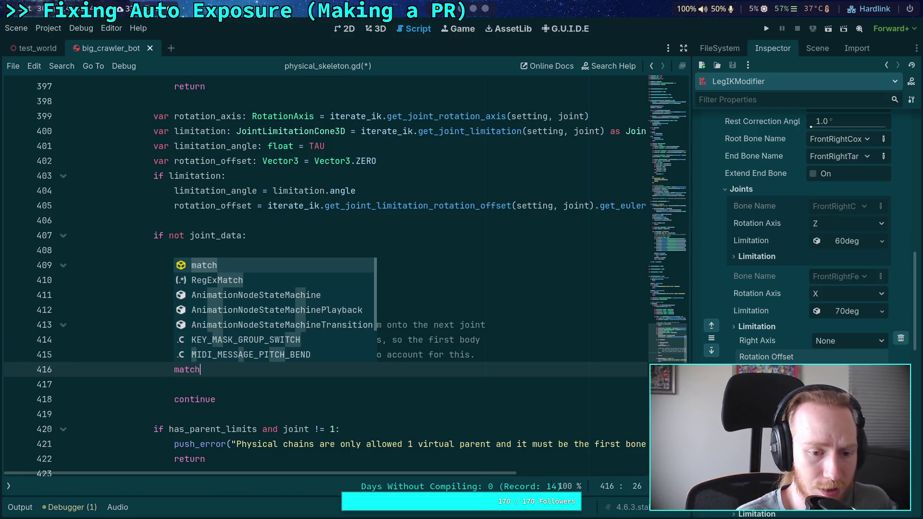
key("BackSpace")
key("BackSpace")
key("BackSpace")
type("if")
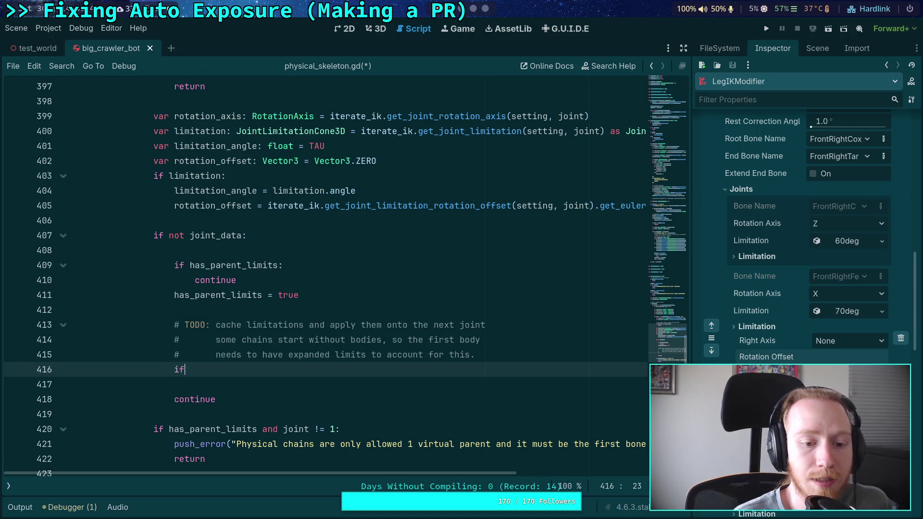
type(" rot")
key("Return")
type("== R")
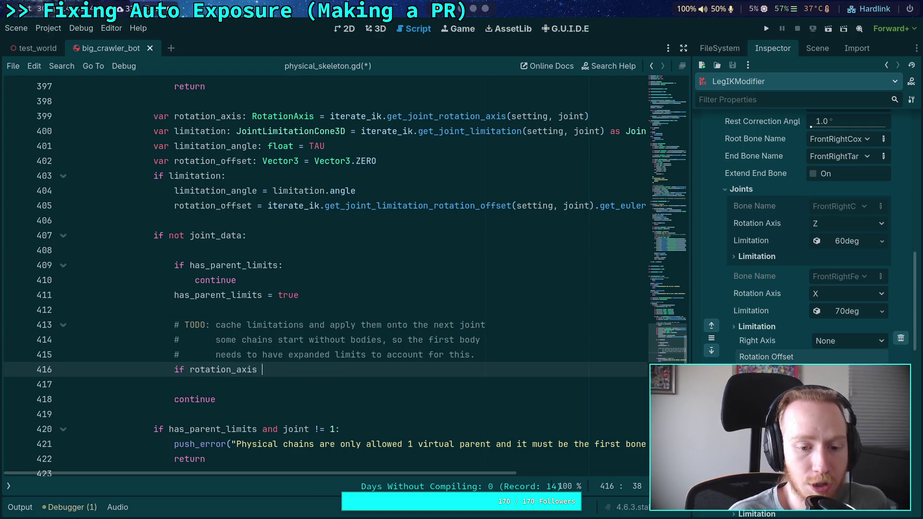
type("OT")
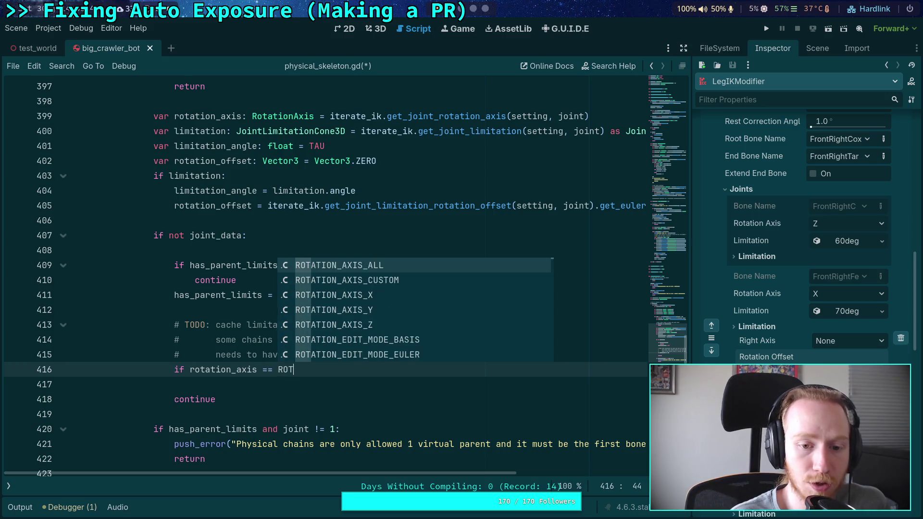
key("Down")
key("Down")
key("Return")
key("Return")
type("pass")
key("Return")
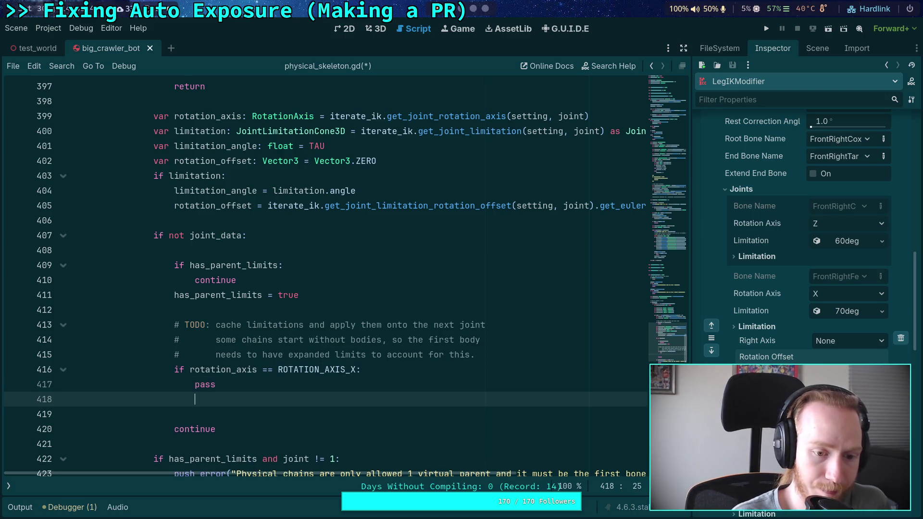
type("elif rot")
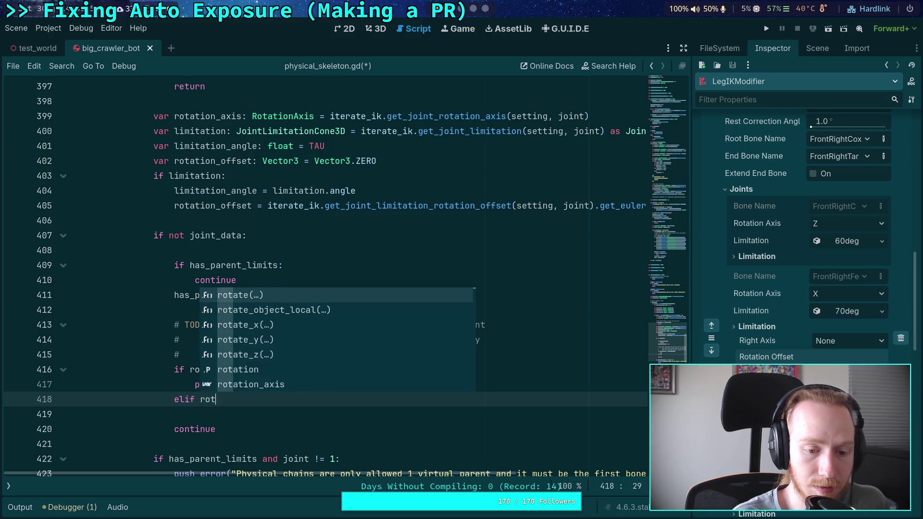
key("Down")
key("Down")
key("Down")
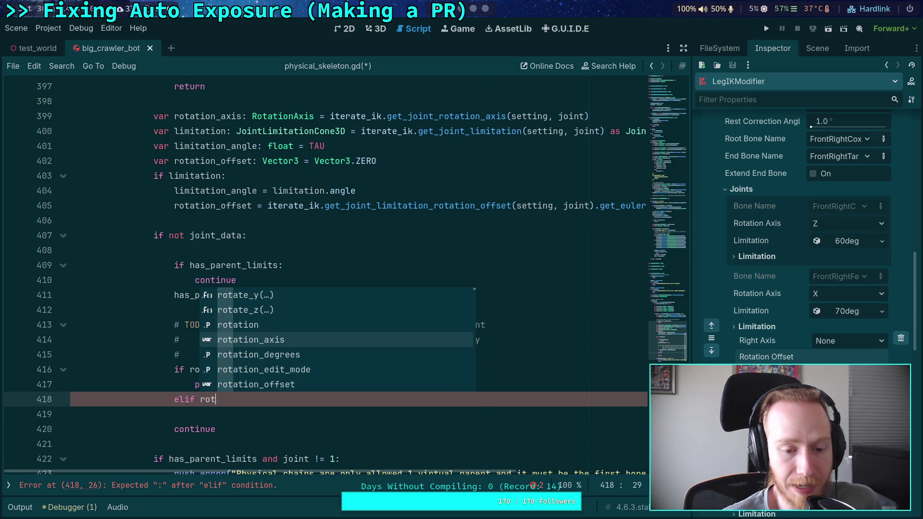
left_click(419, 431)
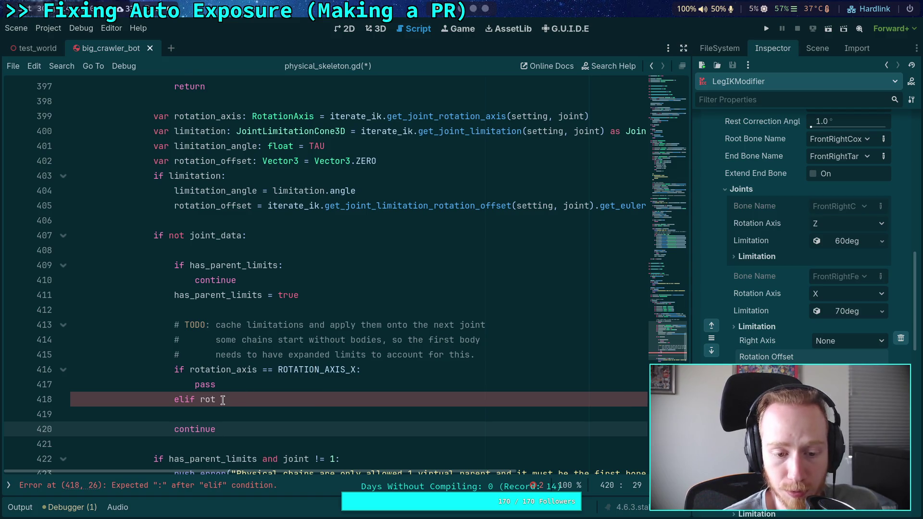
left_click_drag(222, 400, 172, 369)
key("BackSpace")
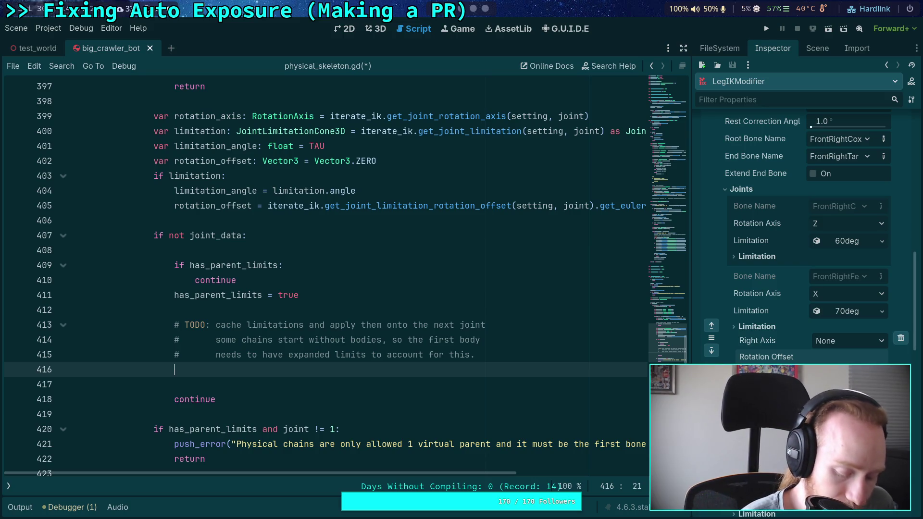
- Type 'if limitation_angle < TAU:' below the TODO comment
type("if lim")
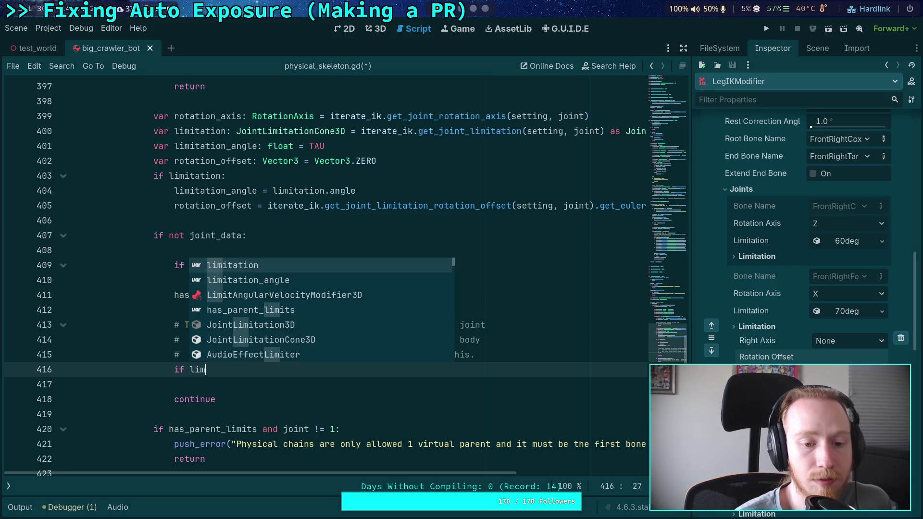
key("Down")
key("Return")
type("< ")
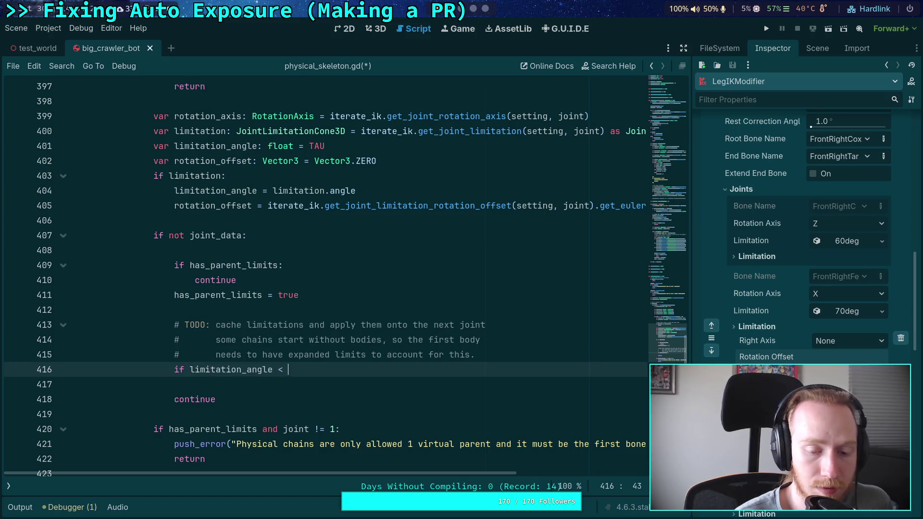
type("TAU:")
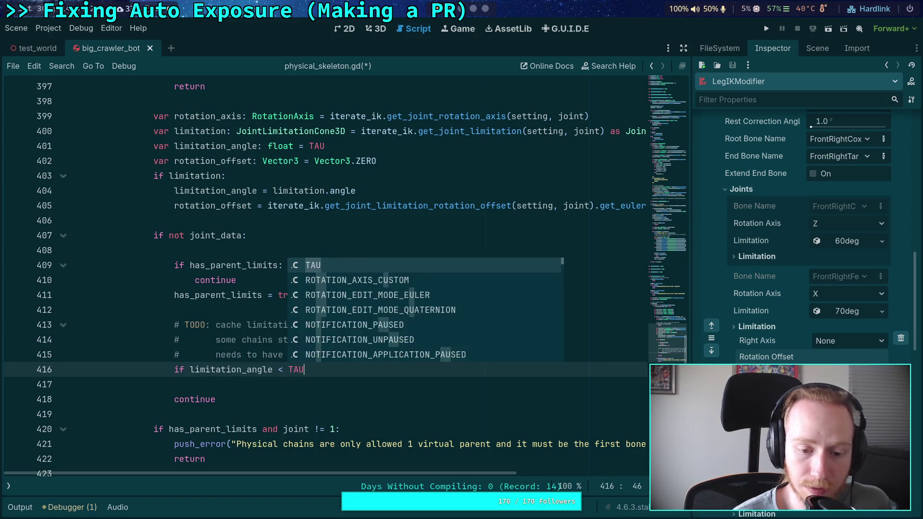
key("Return")
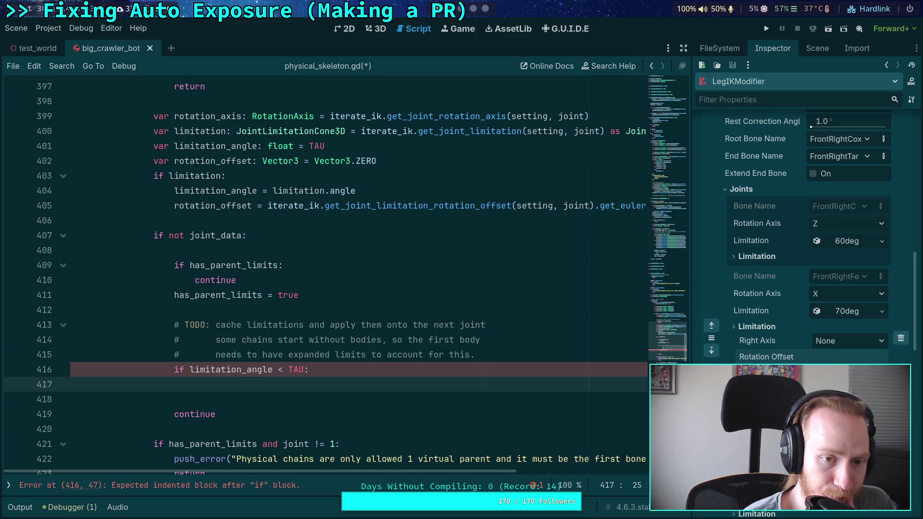
scroll(254, 319, "up", 2)
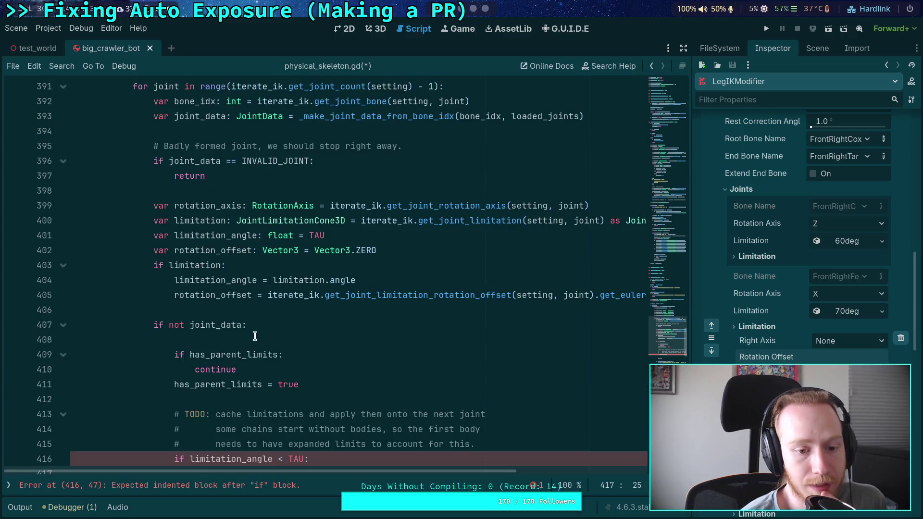
scroll(255, 319, "down", 1)
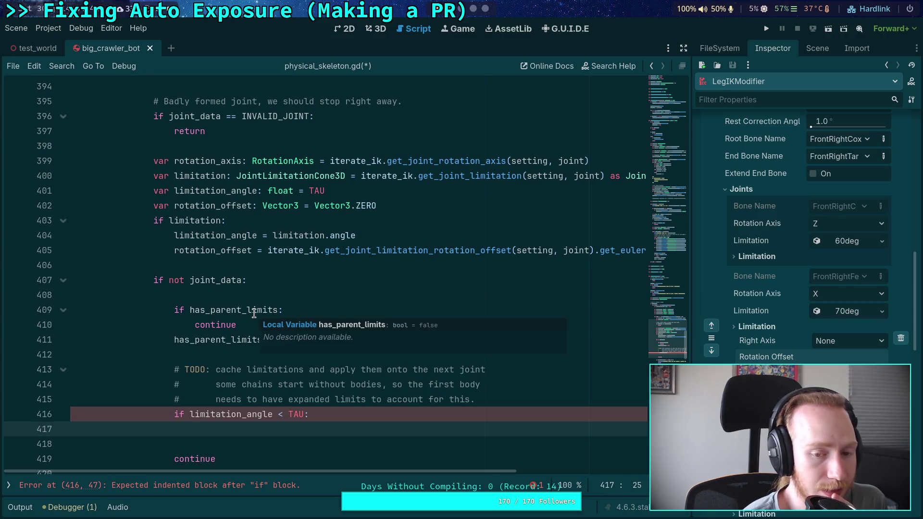
- Open an indented line above the TODO and start 'if rotation_axis'
left_click(232, 354)
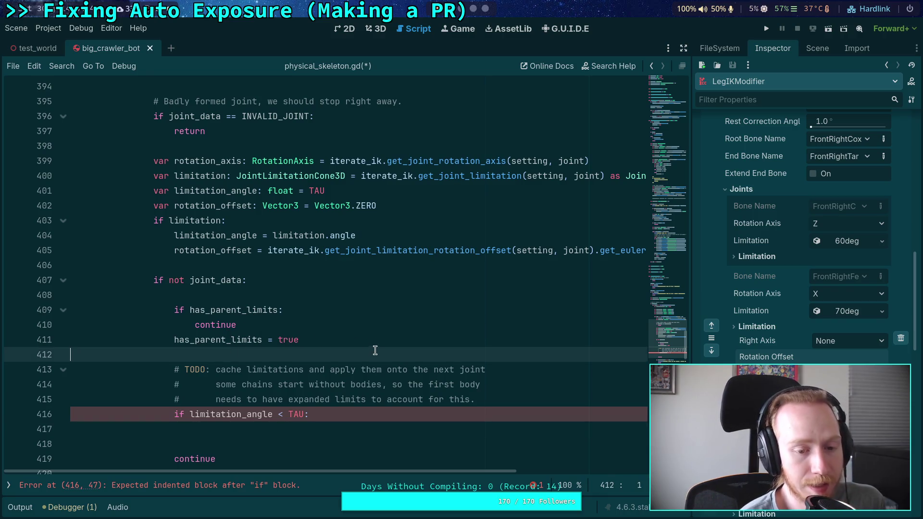
key("Return")
key("Return")
key("Up")
key("Tab")
key("Tab")
key("Tab")
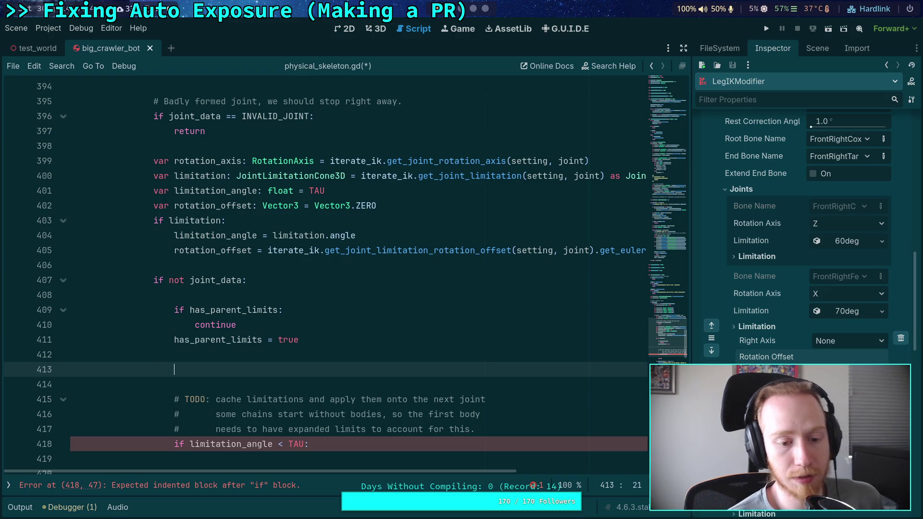
type("if rot")
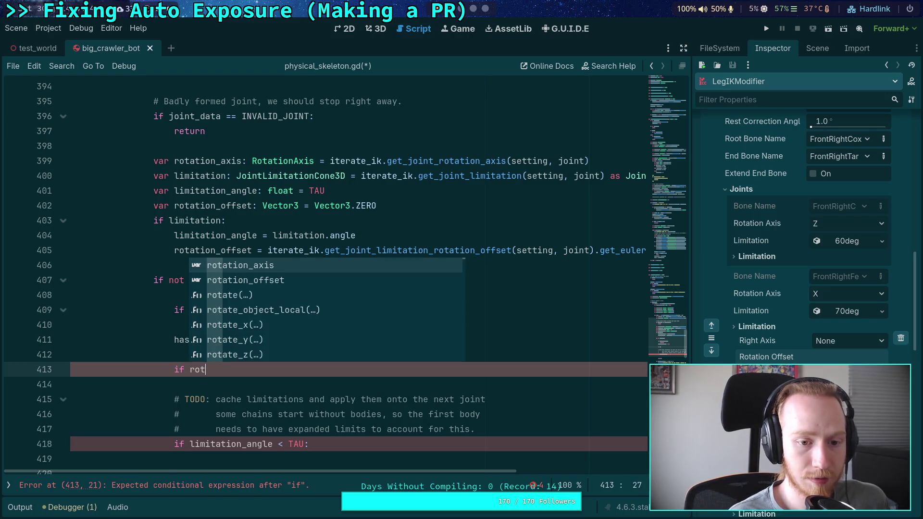
key("Return")
- Complete the condition as '>= ROTATION_AXIS_ALL:' with a 'continue' body
type(">")
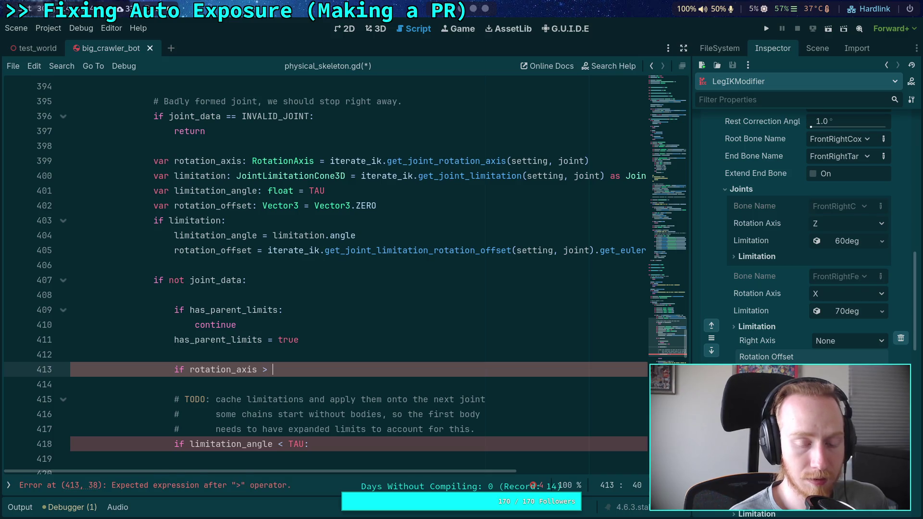
key("BackSpace")
type("= RL")
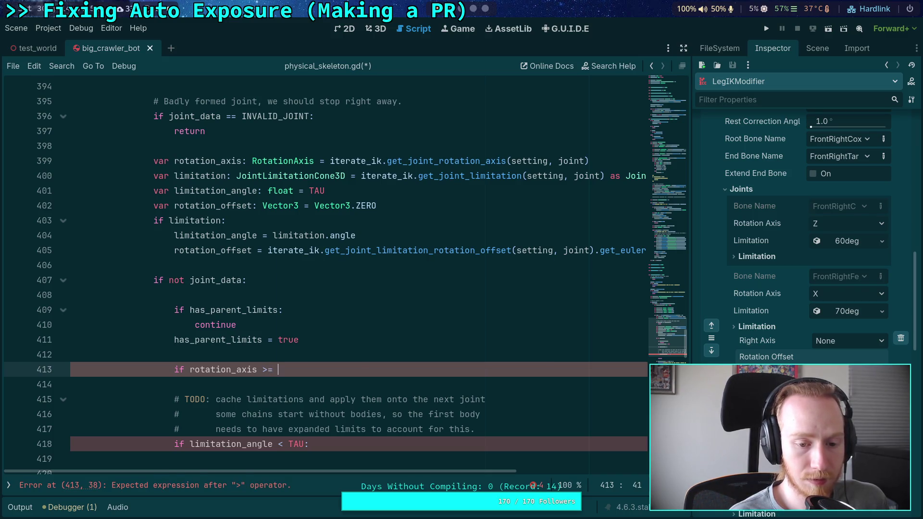
key("BackSpace")
type("OTAT")
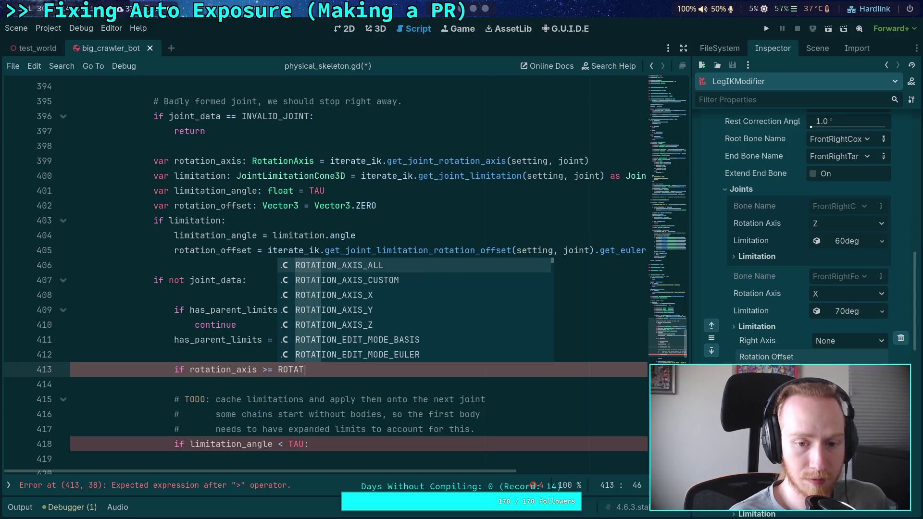
key("Up")
key("Return")
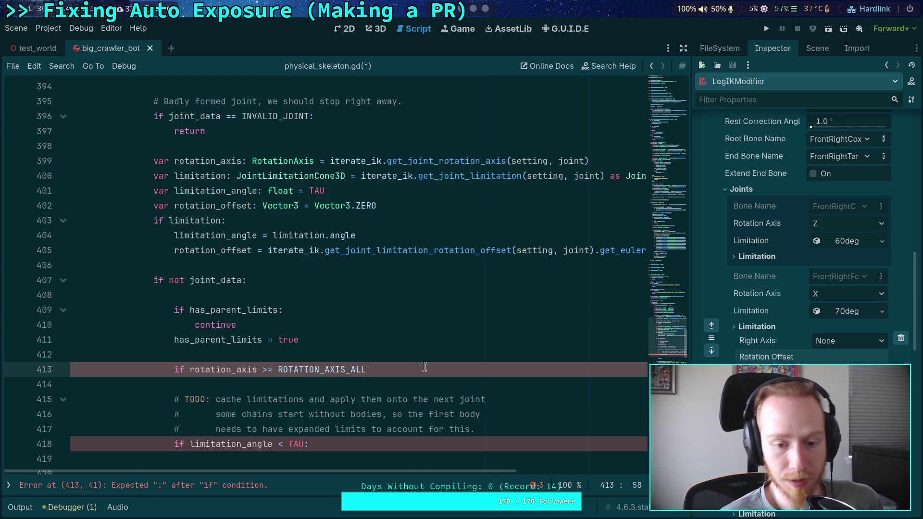
type(":")
key("Return")
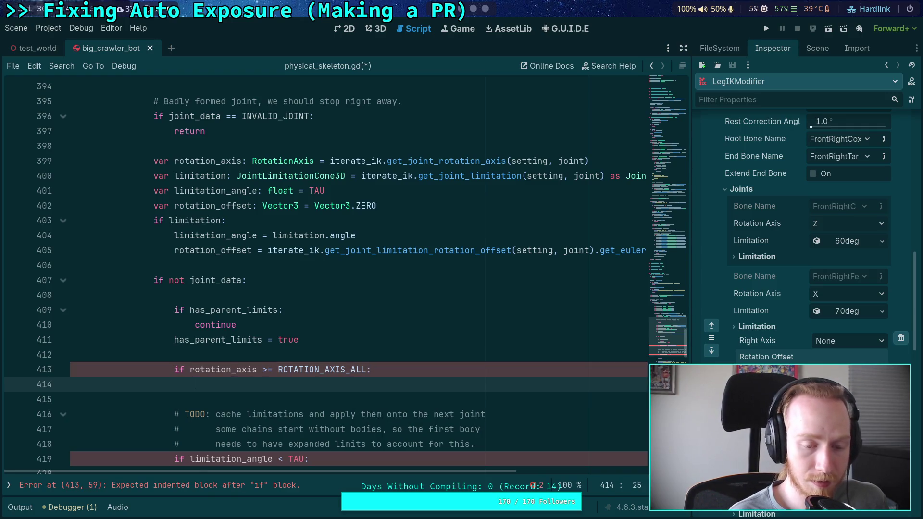
type("continue")
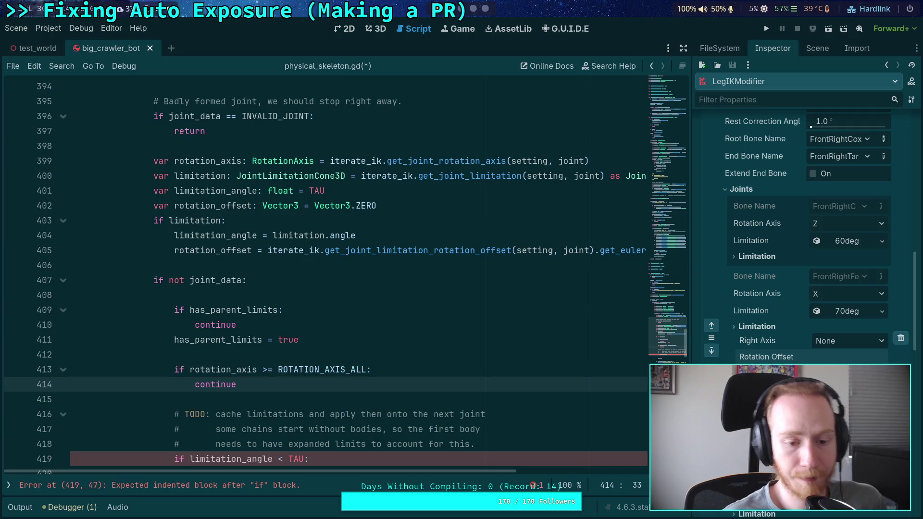
scroll(313, 387, "down", 2)
left_click(370, 385)
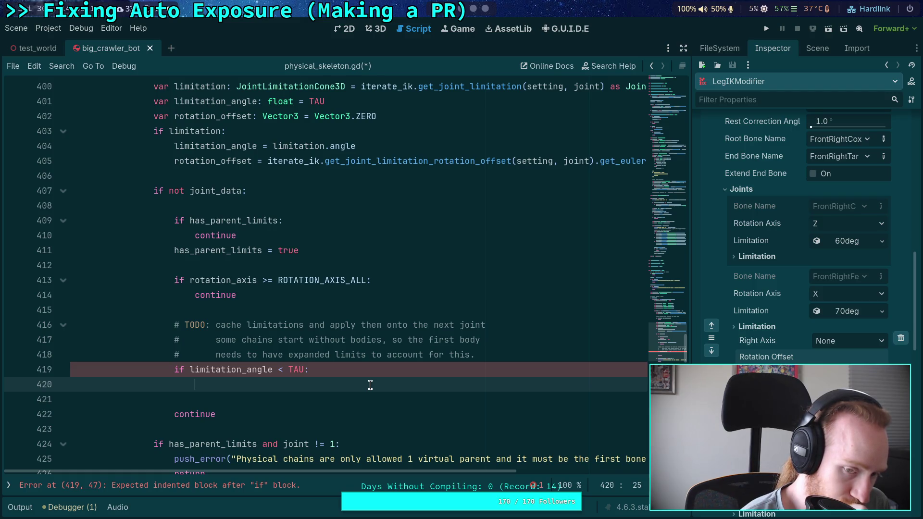
left_click(279, 372)
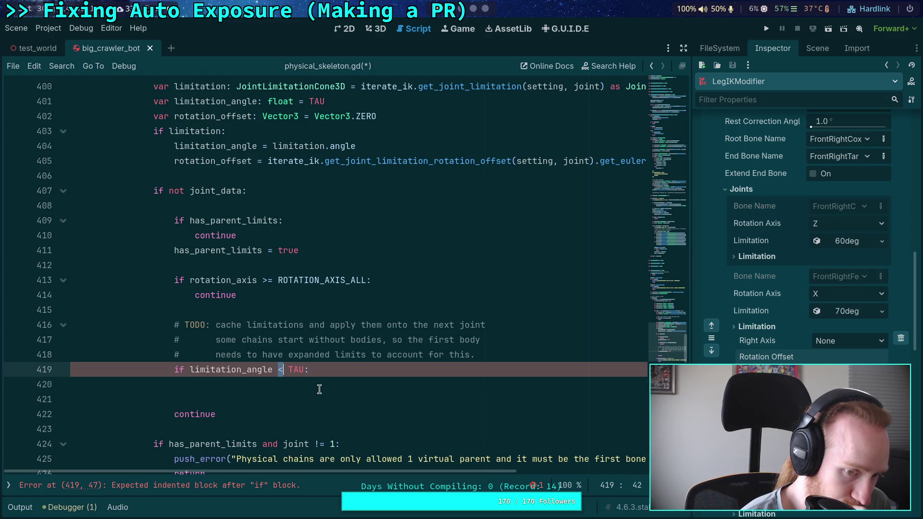
left_click(367, 279)
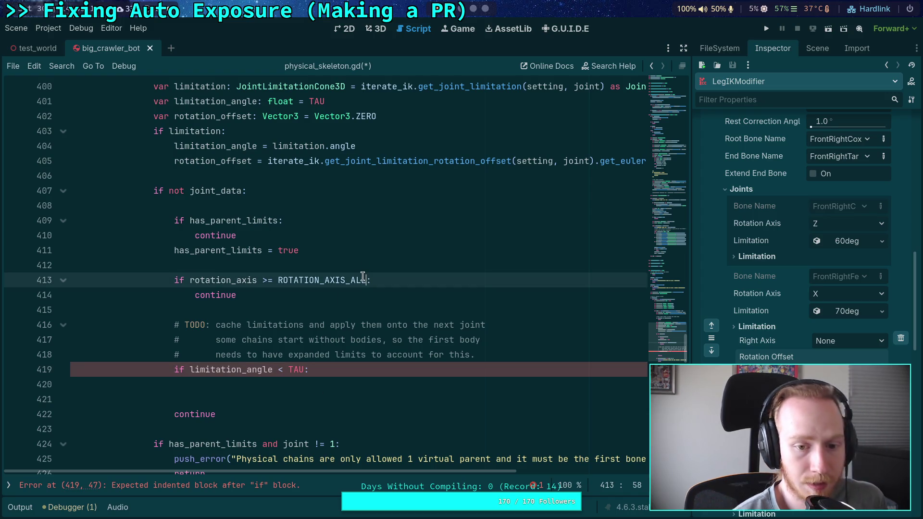
- Append 'or limitation_angle == TAU' to line 413 and delete the old '< TAU' check
type("or limi")
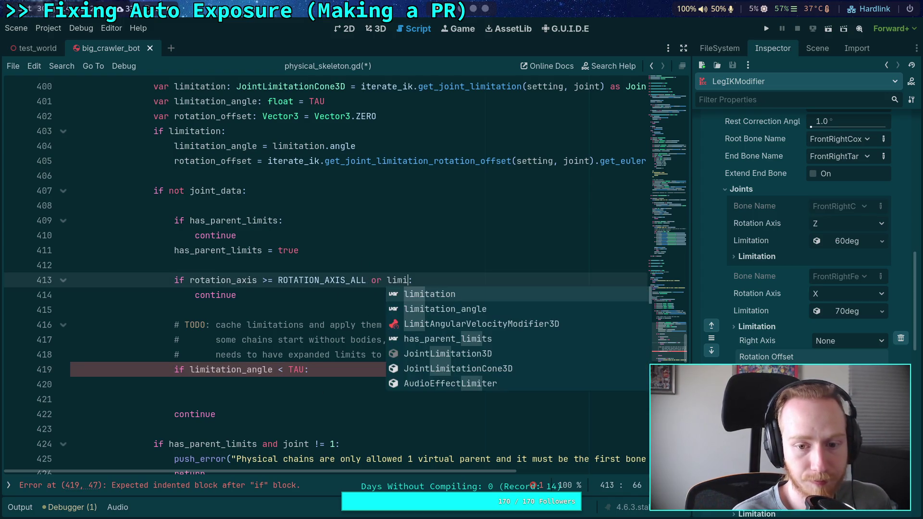
key("Down")
key("Return")
type("== TAE")
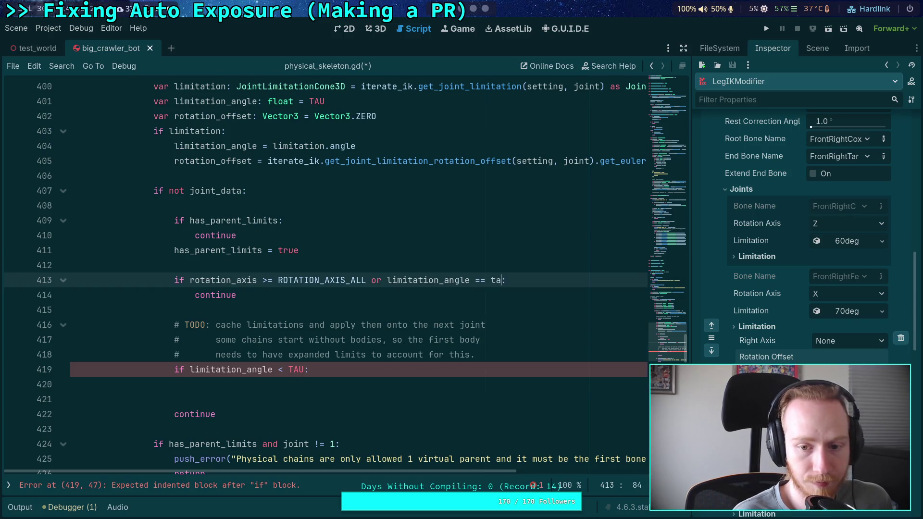
key("BackSpace")
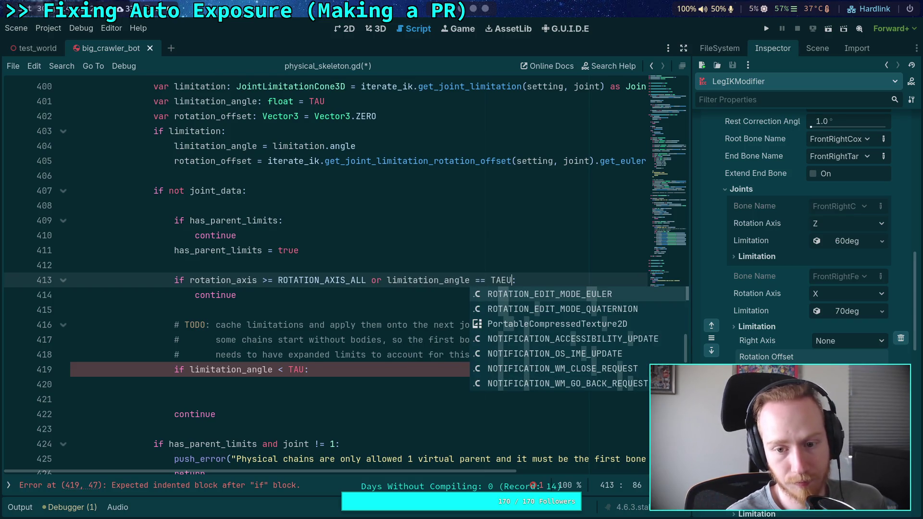
type("U")
left_click_drag(195, 384, 176, 369)
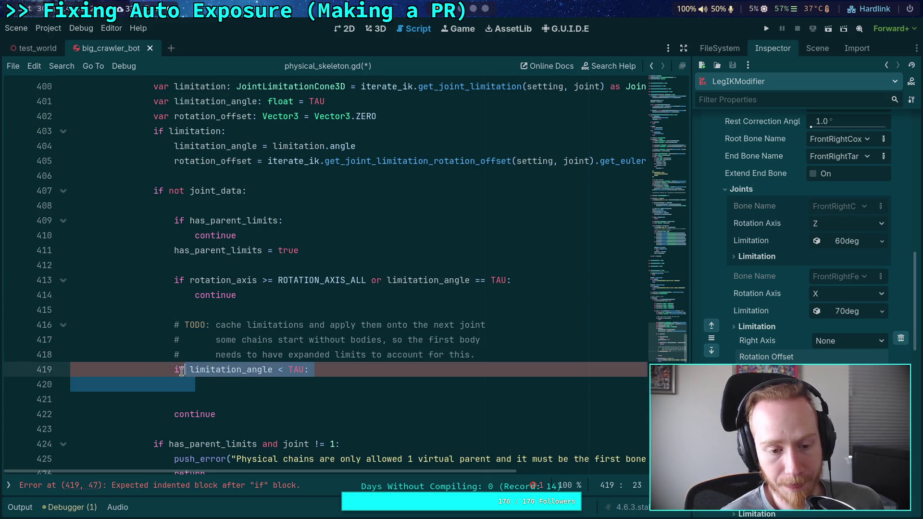
key("BackSpace")
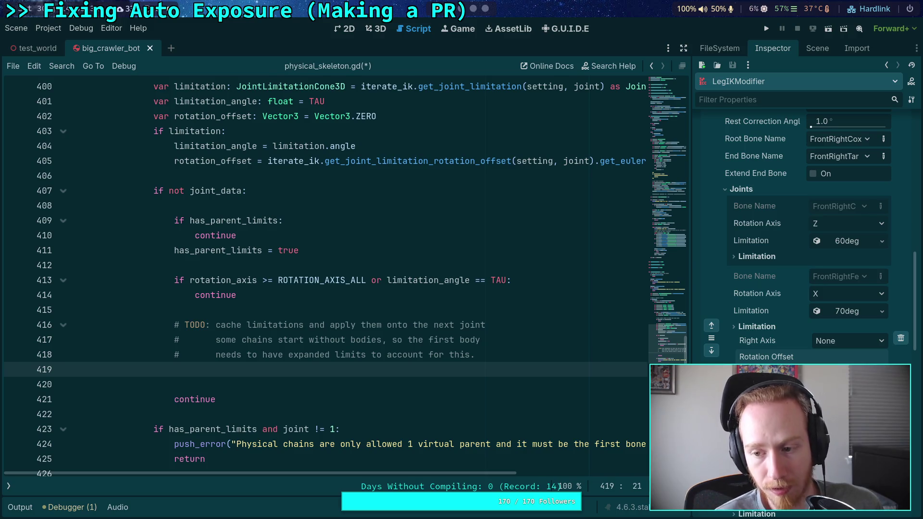
- Set the second joint's limitation angle to 70 in the Inspector and save
left_click(853, 312)
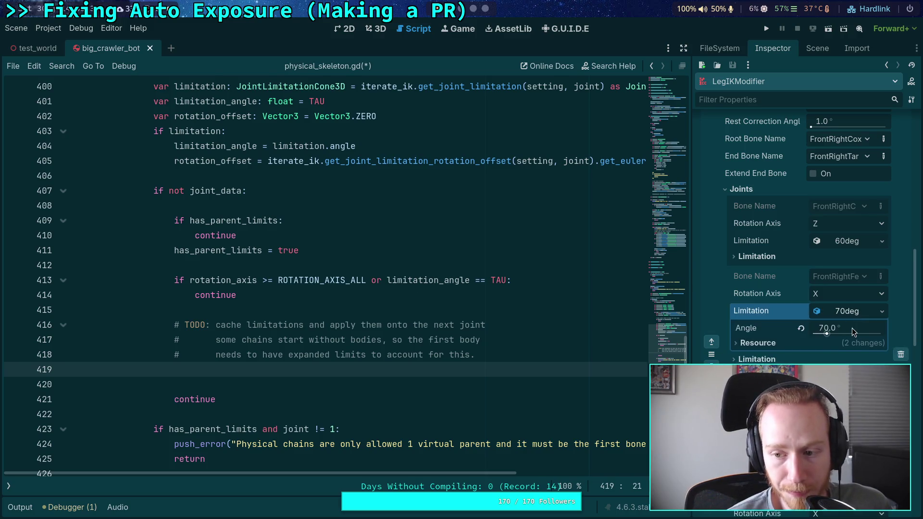
left_click(846, 327)
type("70")
key("Return")
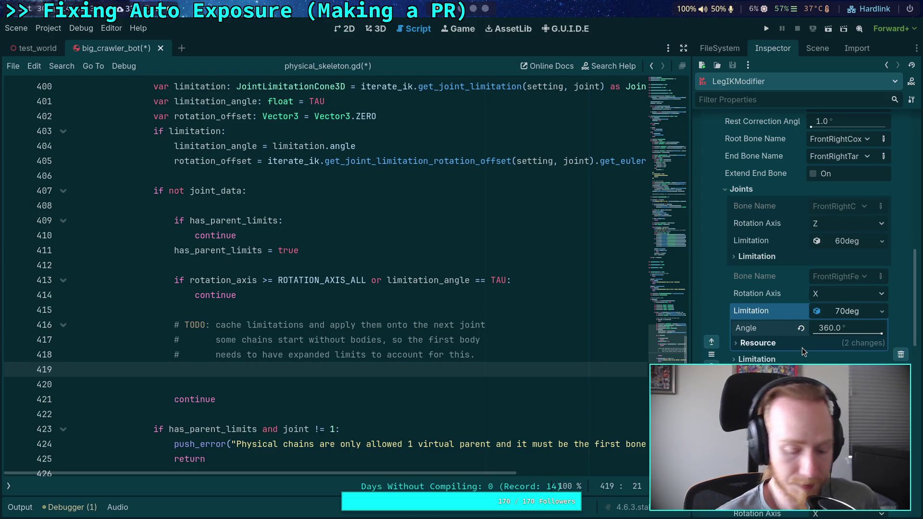
key("ctrl+s")
left_click(853, 311)
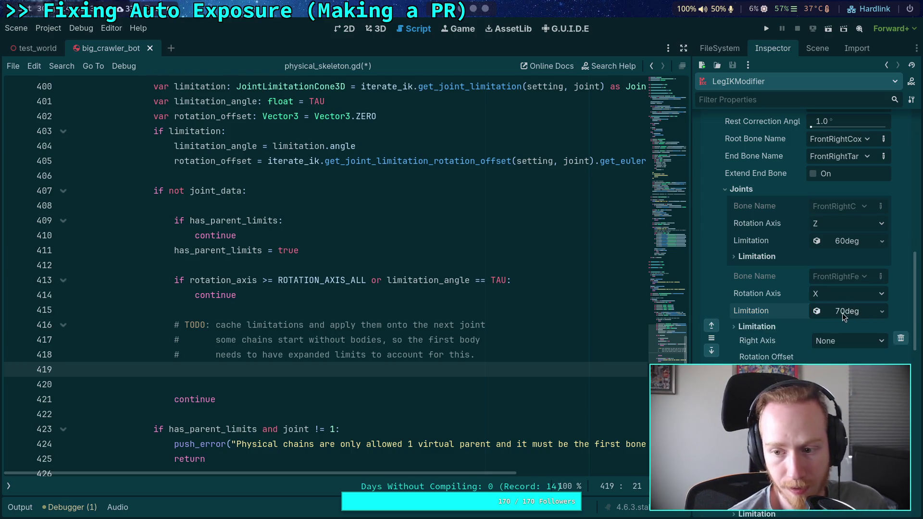
left_click(128, 265)
left_click(360, 379)
left_click(374, 366)
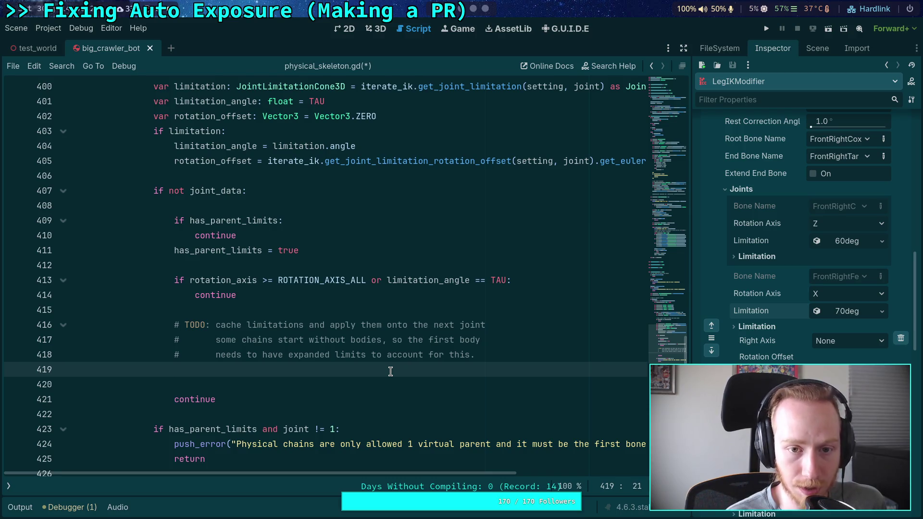
type("if rot")
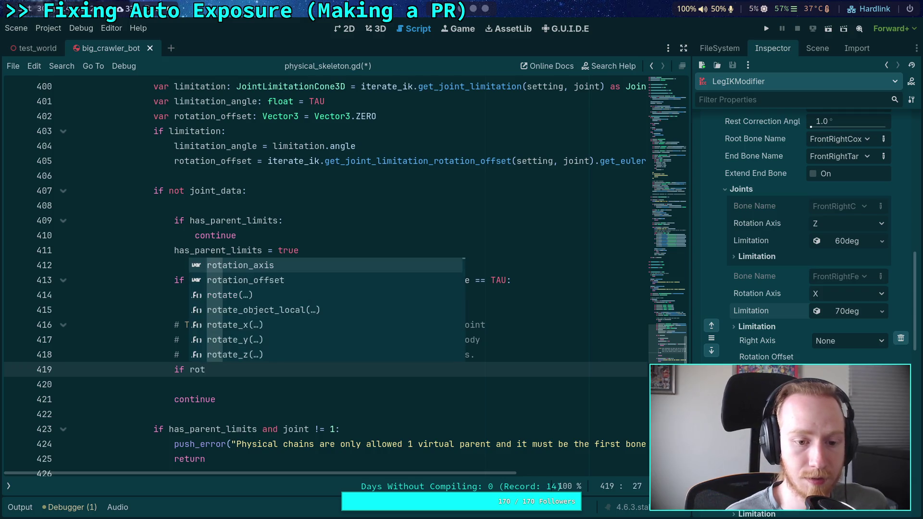
key("Down")
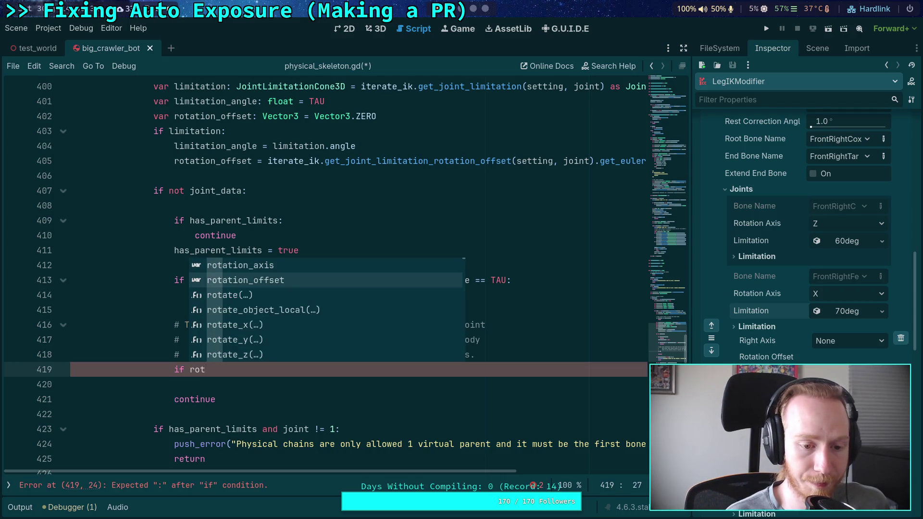
key("BackSpace")
key("BackSpace")
key("BackSpace")
type("not is")
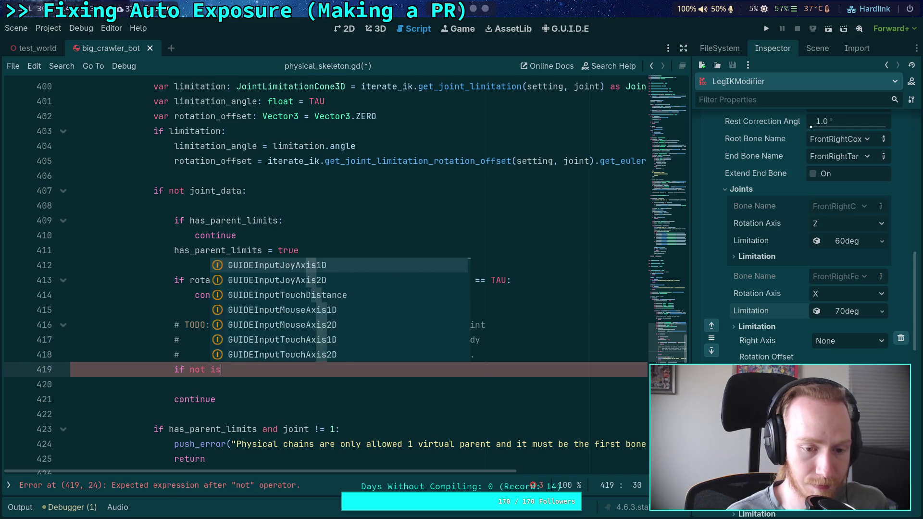
key("BackSpace")
key("BackSpace")
type("rot")
key("Down")
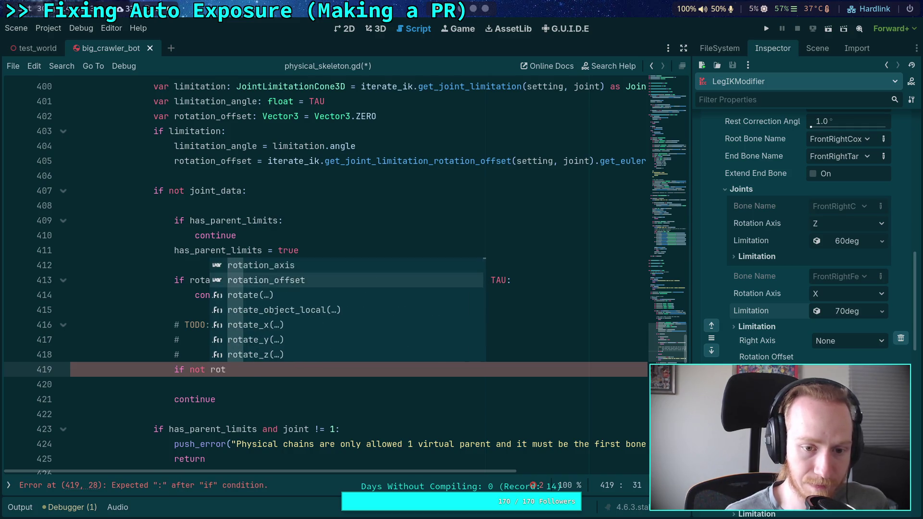
key("Return")
type(".")
key("BackSpace")
key("BackSpace")
key("BackSpace")
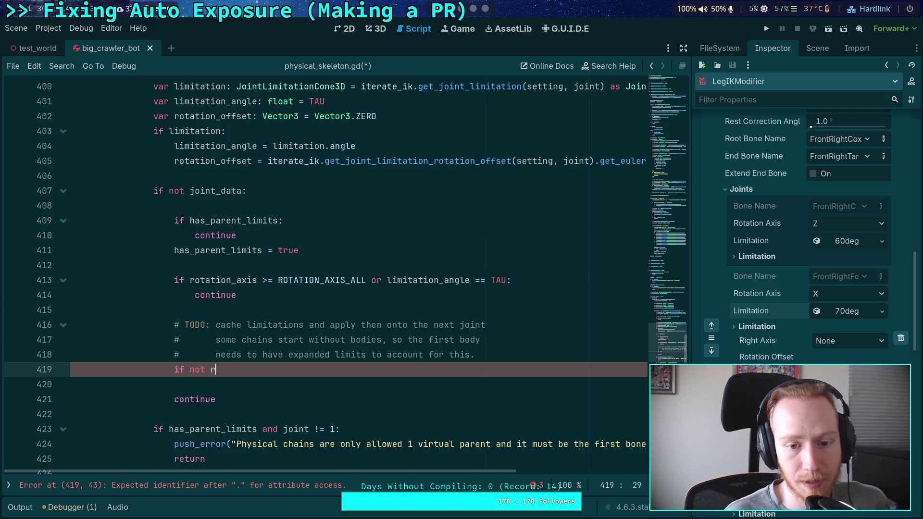
left_click(510, 280)
type("or rotation")
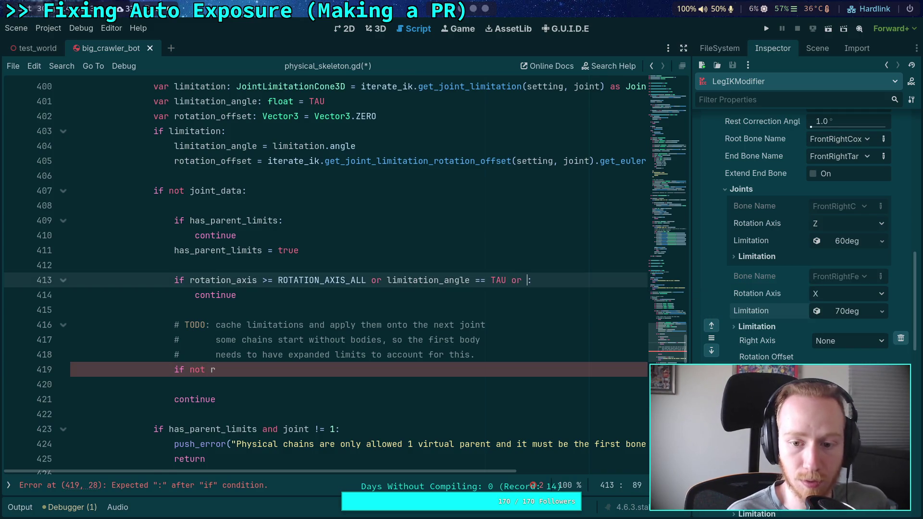
type("_off")
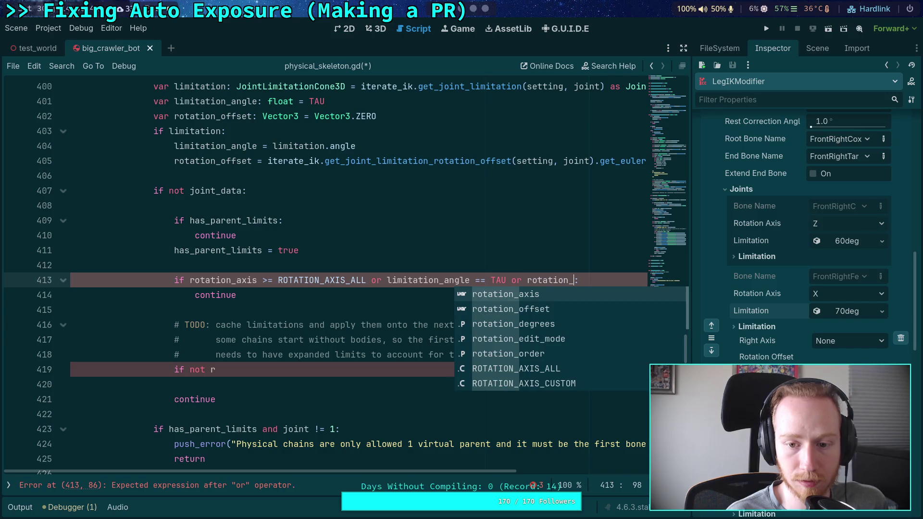
key("Return")
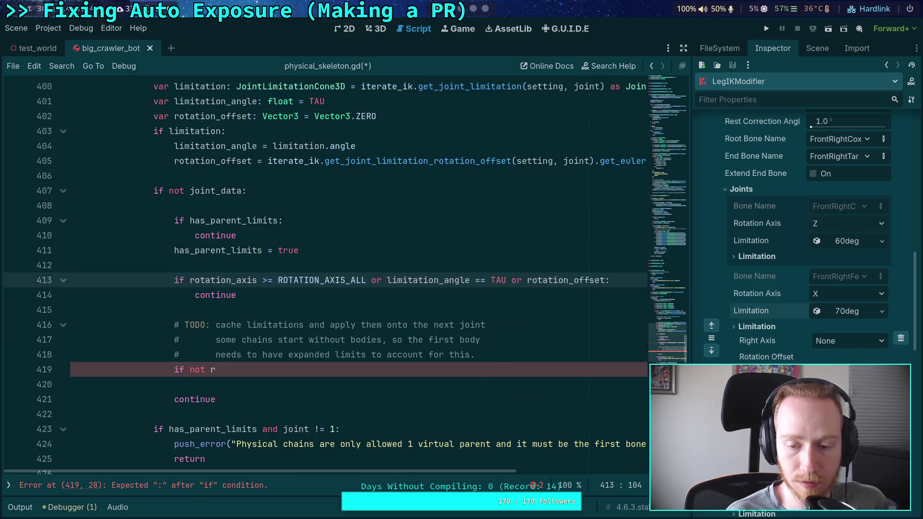
key("BackSpace")
key("BackSpace")
key("BackSpace")
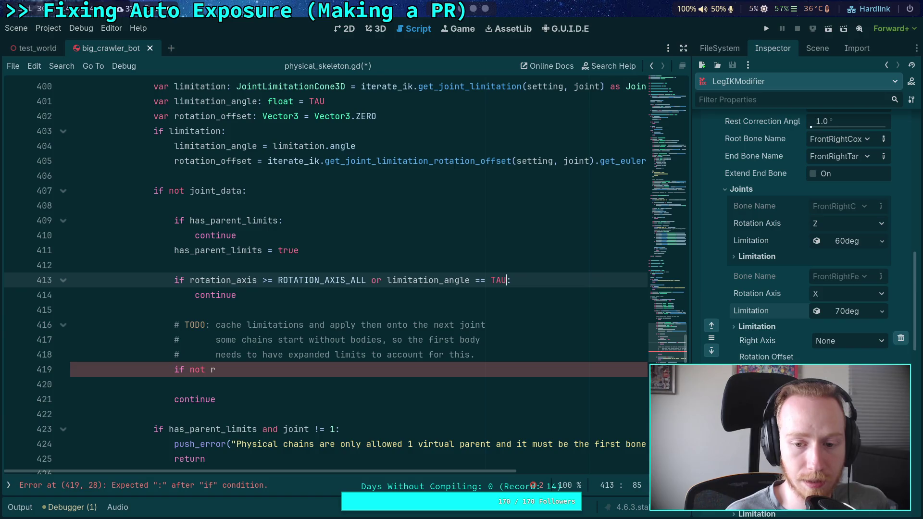
left_click_drag(174, 370, 229, 372)
key("BackSpace")
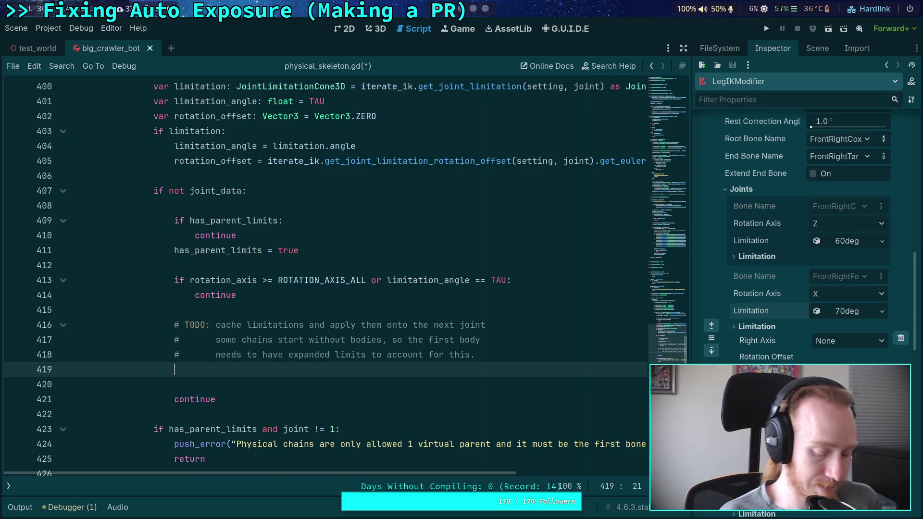
type("for")
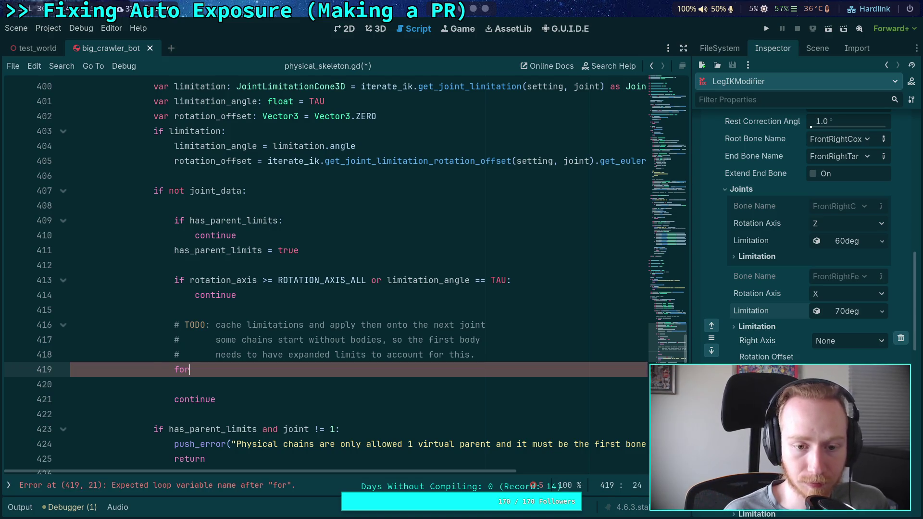
key("BackSpace")
key("BackSpace")
key("BackSpace")
key("Tab")
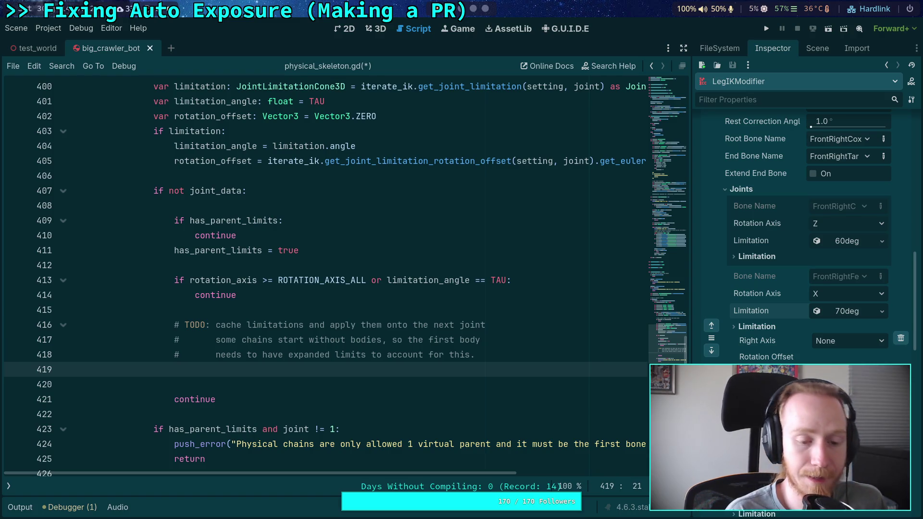
- Add a for i in range(3): loop containing an if i == rotation_axis: check
type("fo")
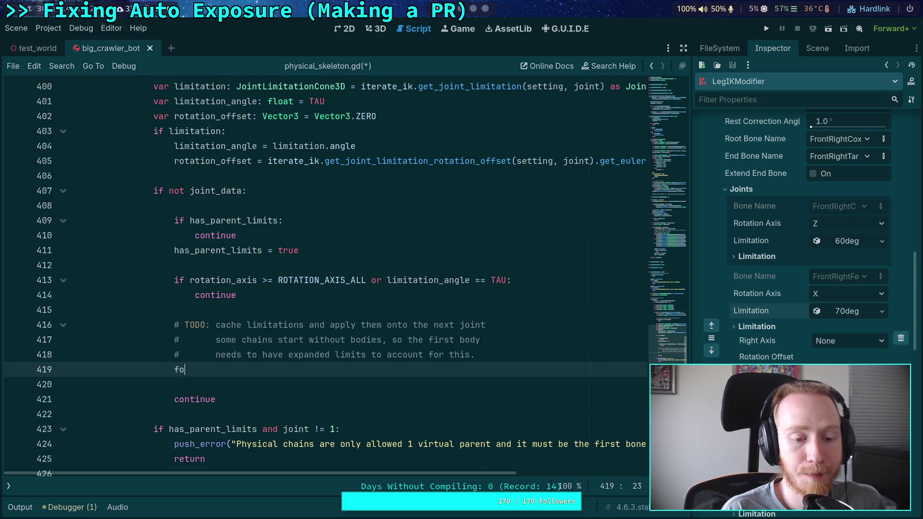
type("r i in range(3):")
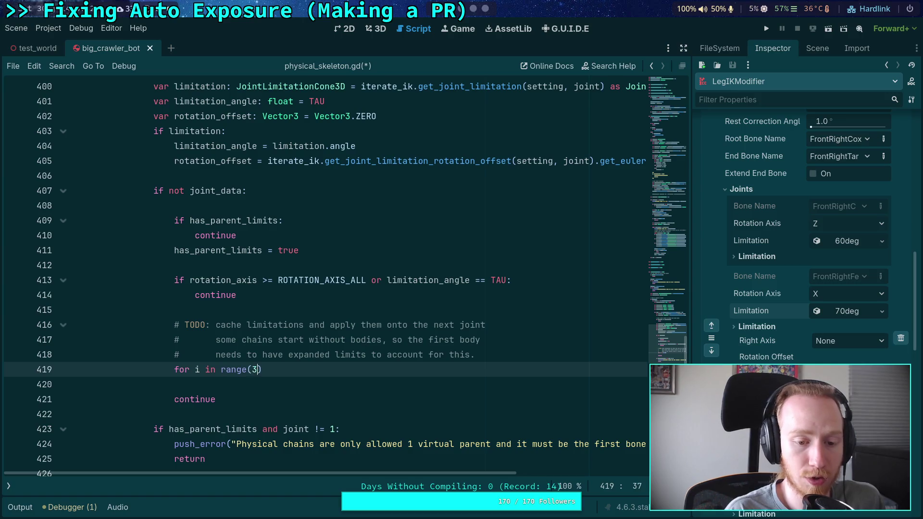
key("Return")
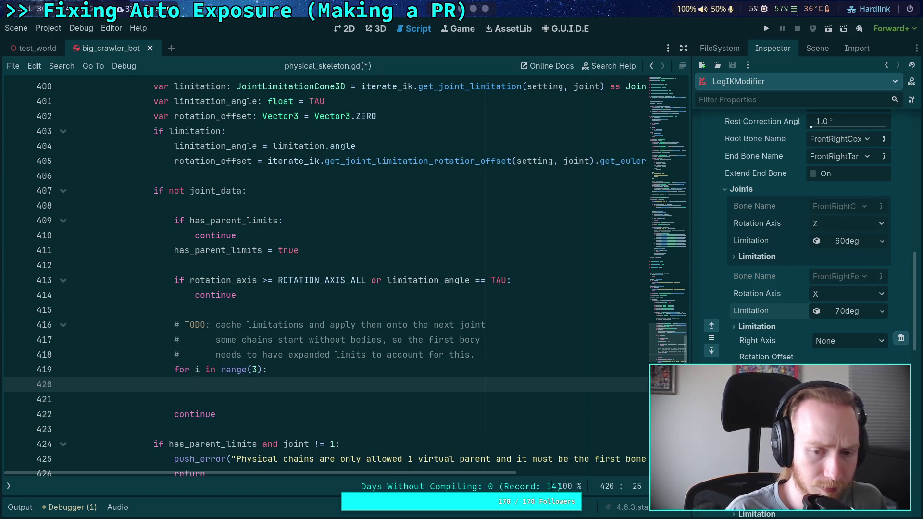
scroll(366, 361, "down", 1)
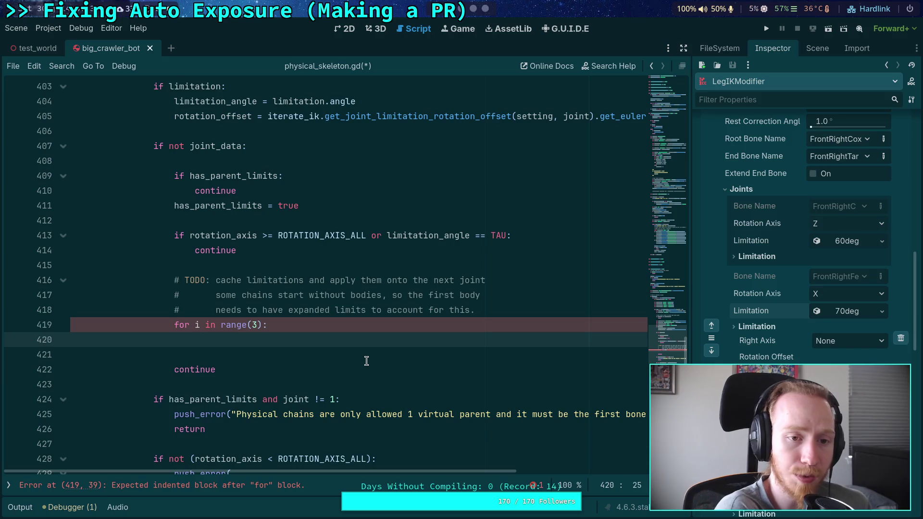
scroll(370, 361, "up", 1)
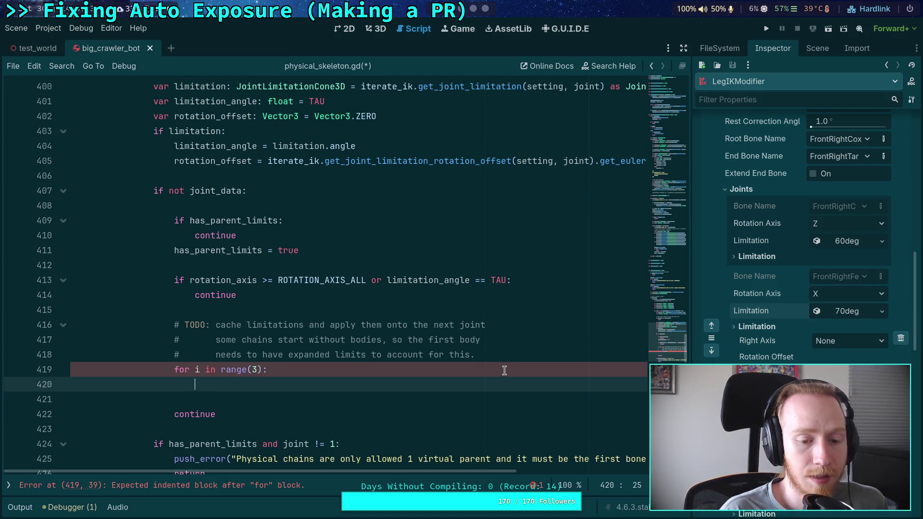
type("if i == ")
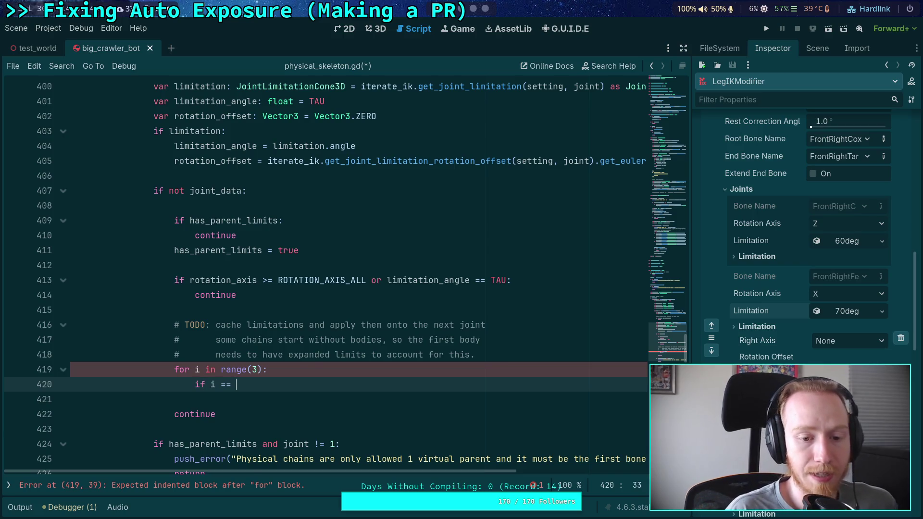
type("rota")
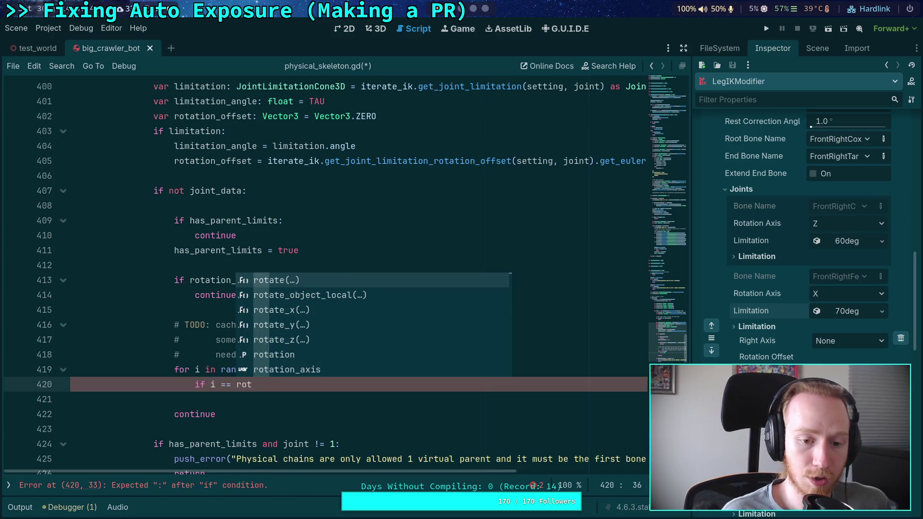
key("Down")
key("Down")
key("Down")
key("Return")
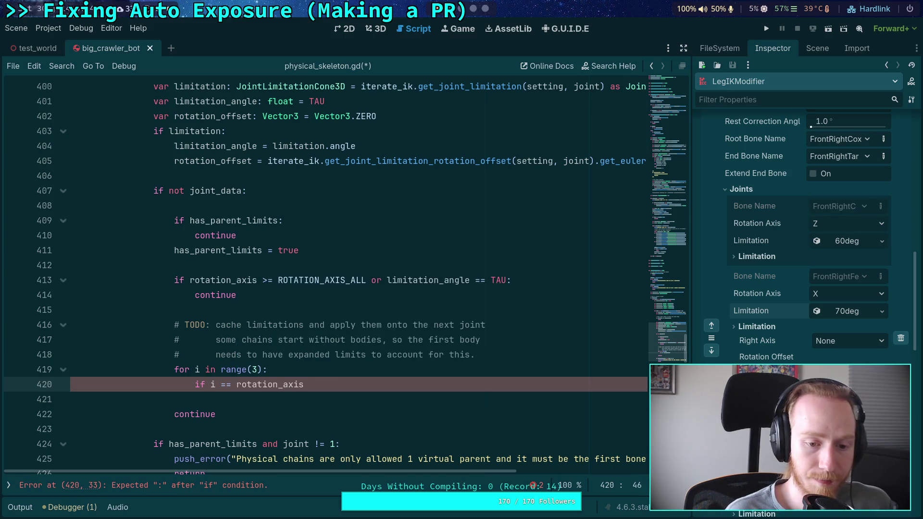
type(":")
key("Return")
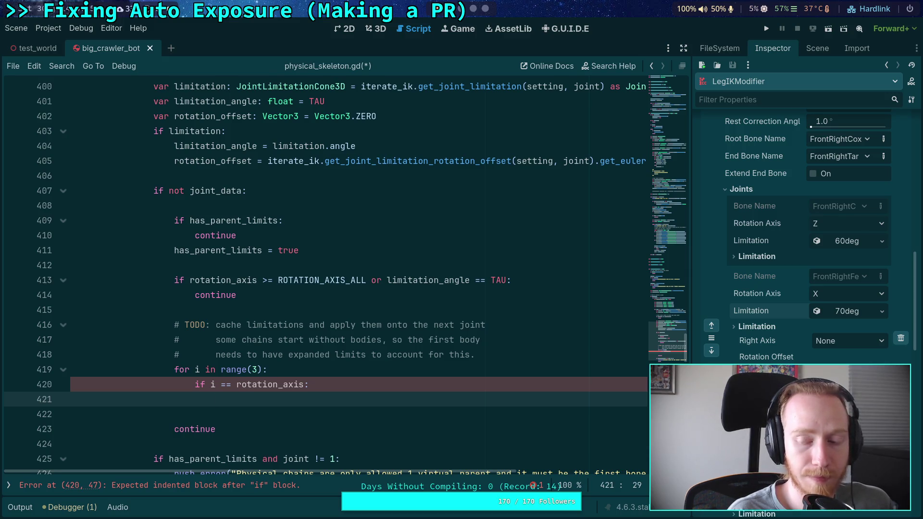
- Begin the assignment angular_lower[i] = inside the rotation-axis branch
type("ang")
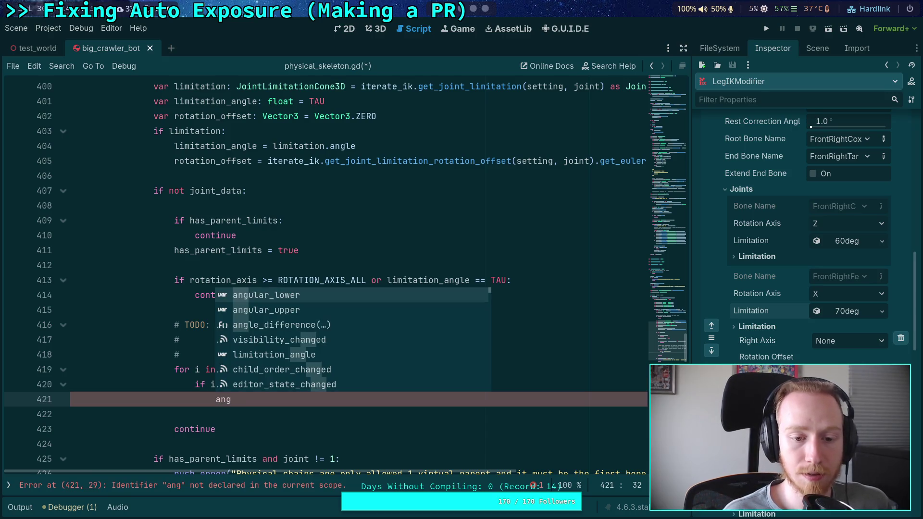
key("Return")
type("=")
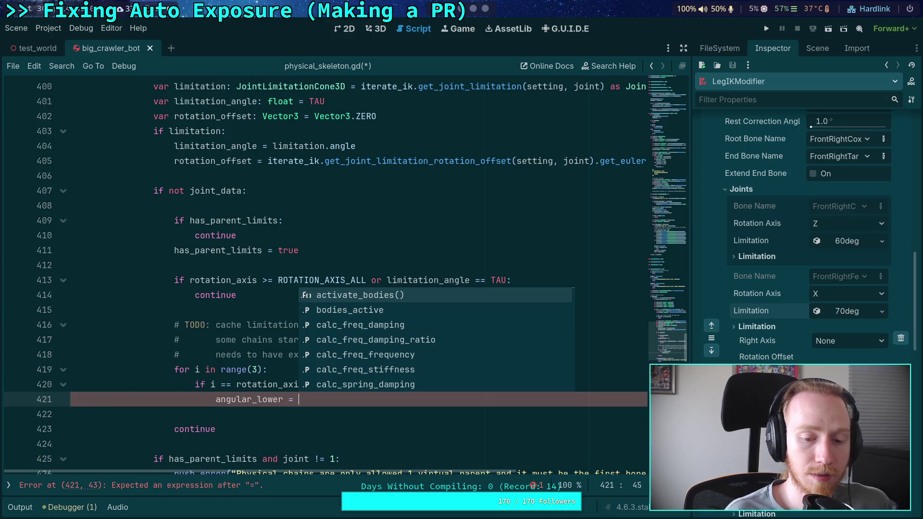
key("BackSpace")
key("BackSpace")
key("BackSpace")
type("[r")
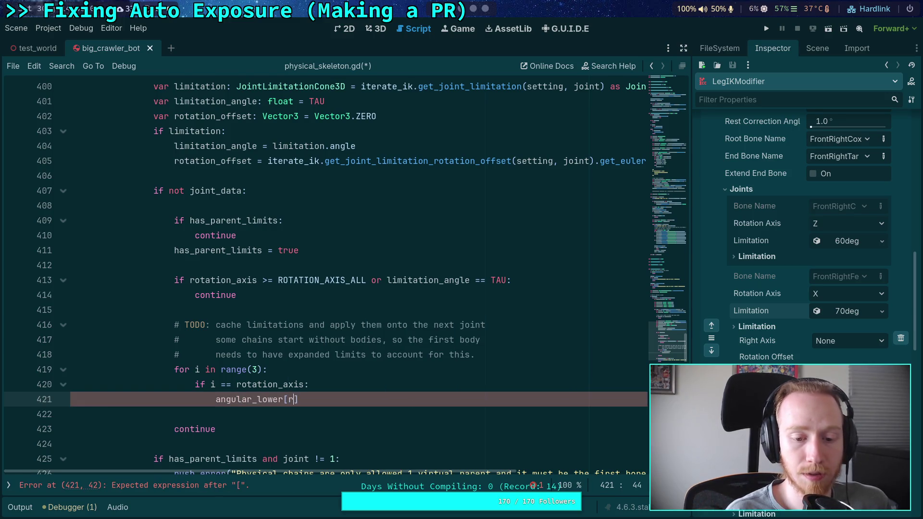
key("BackSpace")
type("i] =")
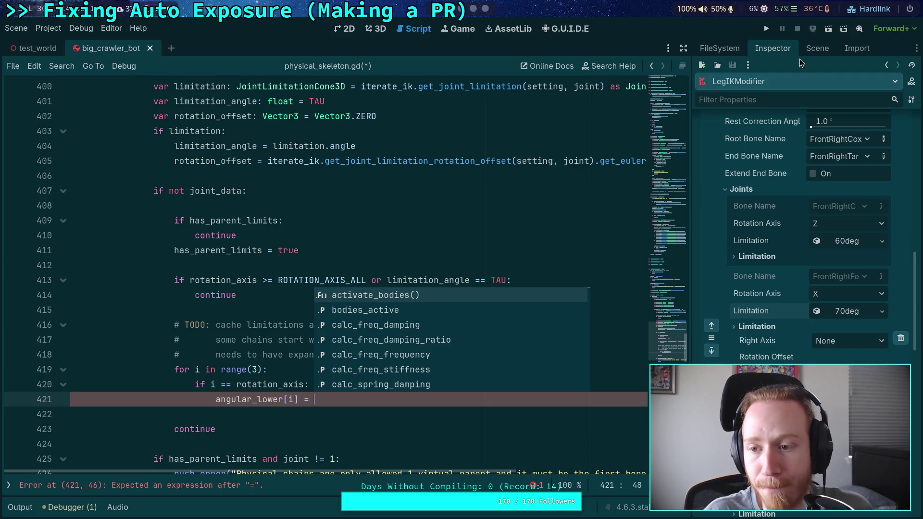
- Inspect FR_Femur_Joint's Angular Limit Z (upper and lower 0.0), then return to the angular_lower line
left_click(815, 49)
left_click(771, 214)
left_click(772, 48)
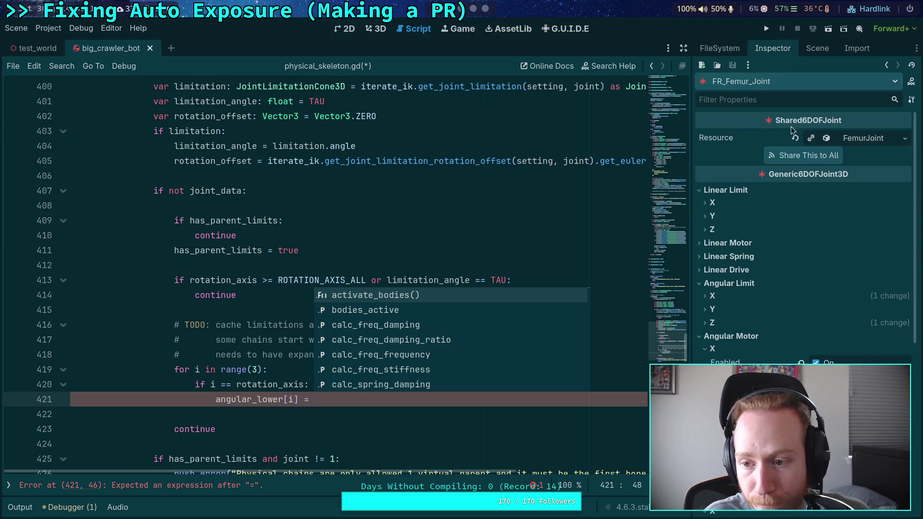
left_click(721, 297)
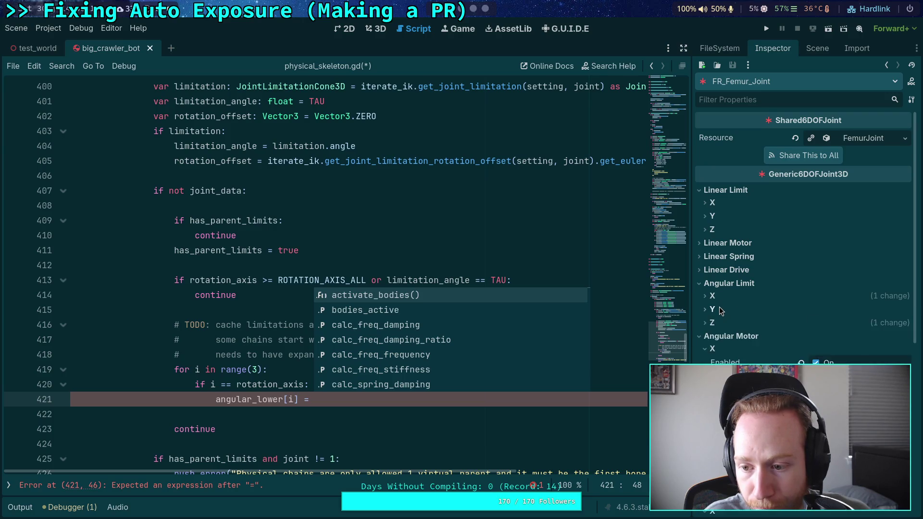
left_click(722, 297)
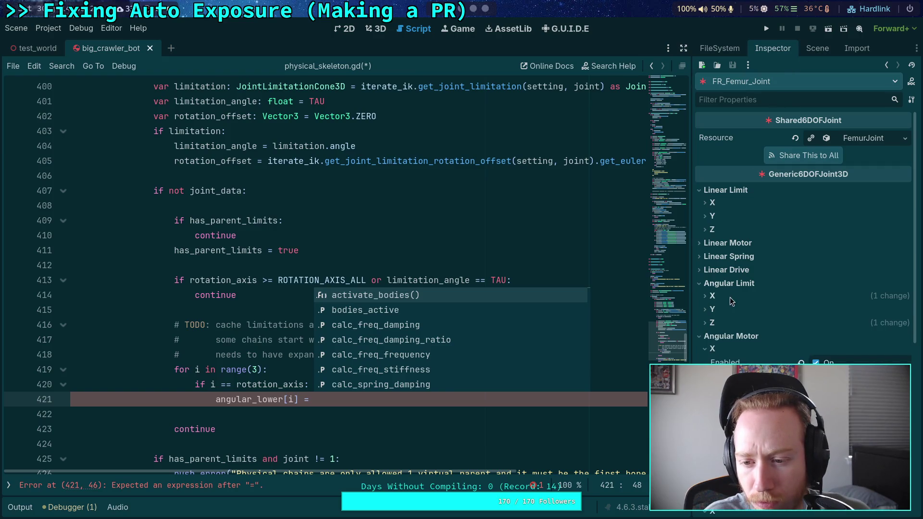
left_click(719, 324)
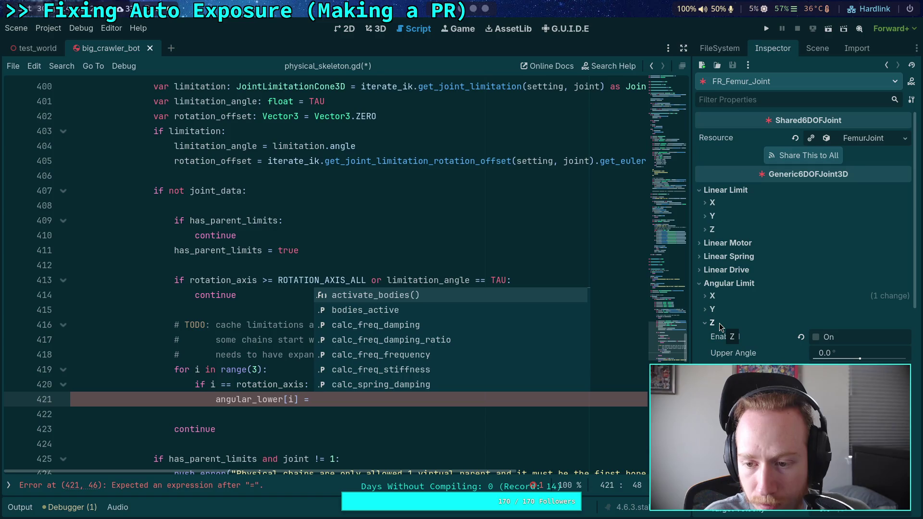
left_click(719, 323)
scroll(719, 323, "down", 2)
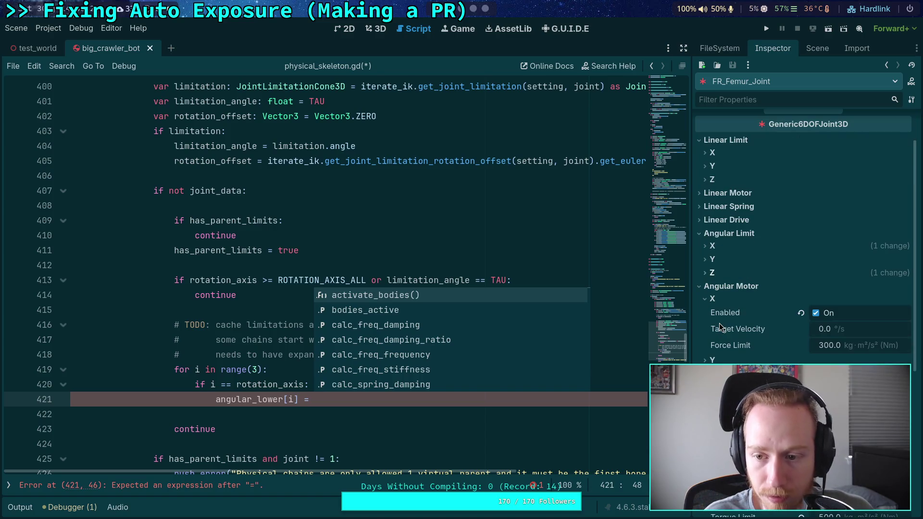
left_click(712, 272)
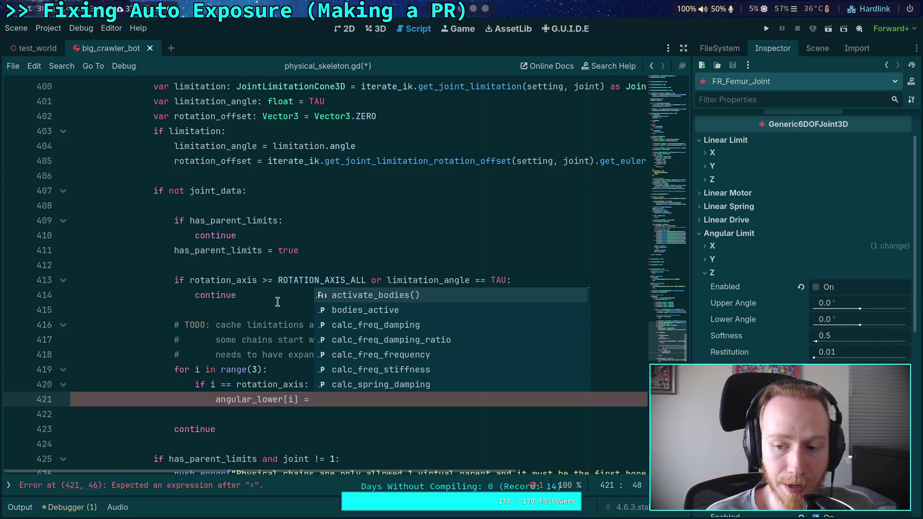
left_click(298, 295)
left_click(411, 399)
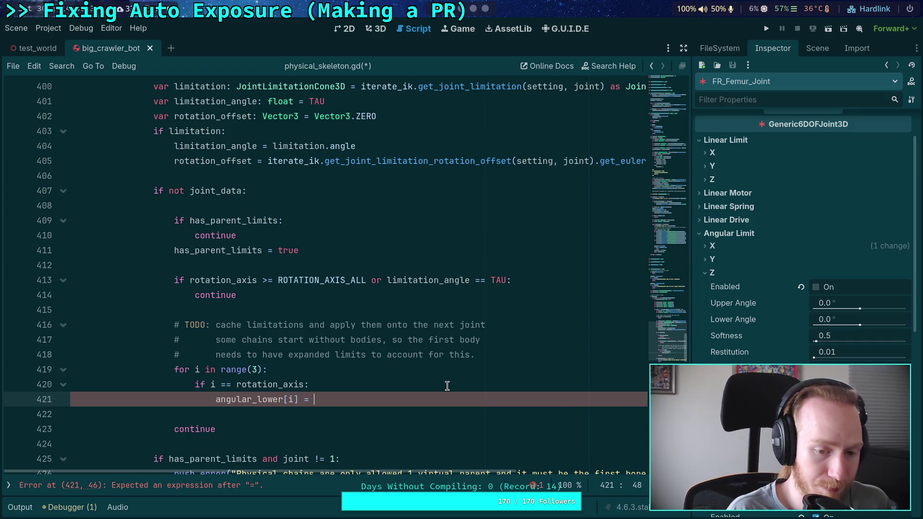
- Complete the lower limit as angular_lower[i] = -limitation_angle * 0.5
type("-")
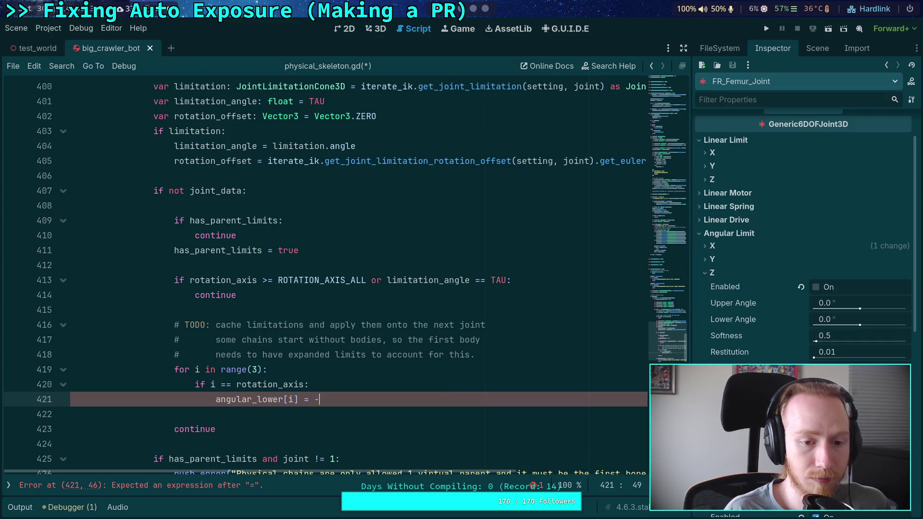
type("lim")
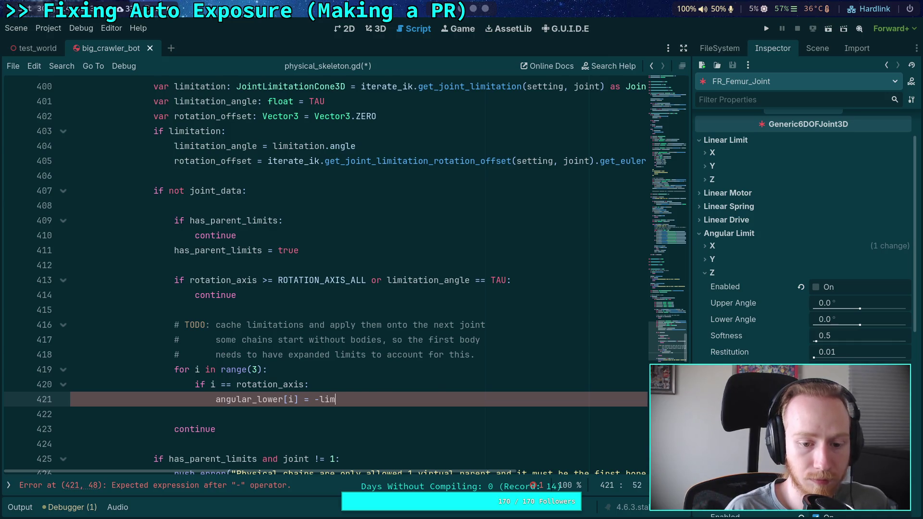
key("Down")
key("Return")
type("* 0.56")
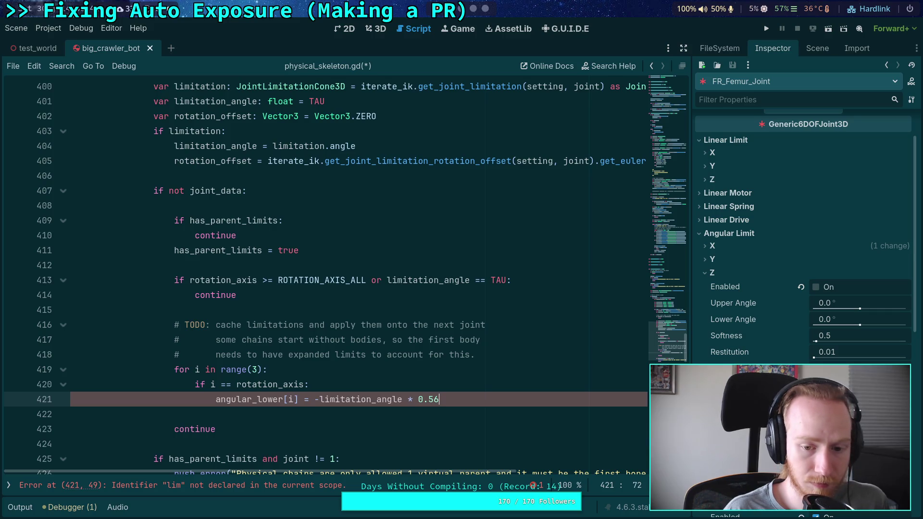
key("Return")
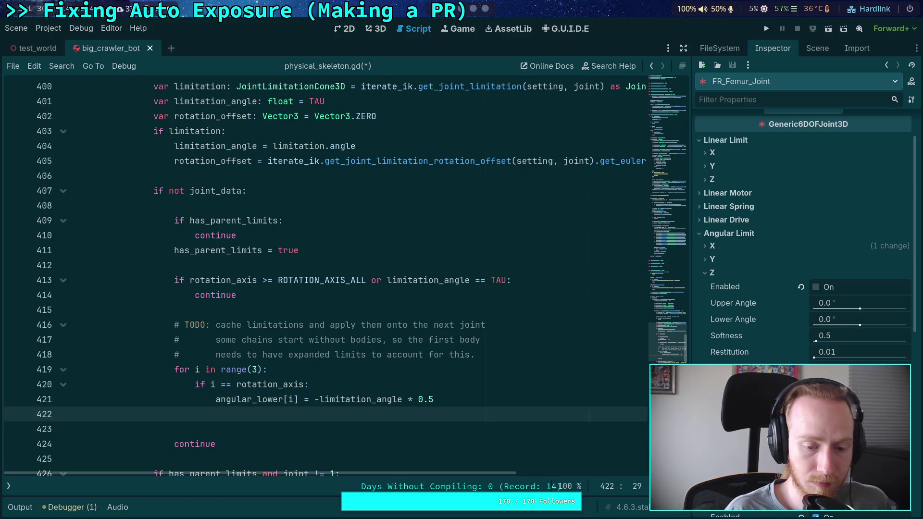
- Add angular_upper[i] = limitation_angle * 0.5 on the following line
type("ang")
key("Down")
key("Return")
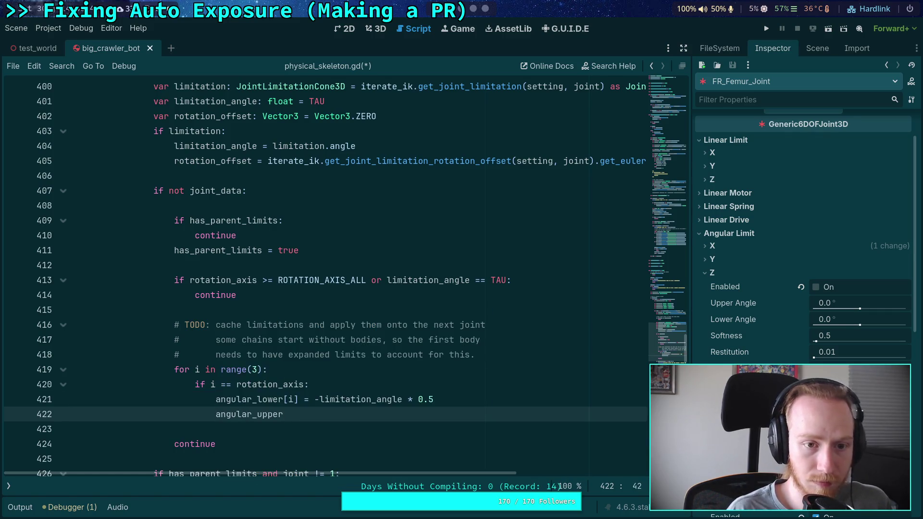
type("[i]")
scroll(397, 339, "up", 4)
scroll(398, 340, "up", 2)
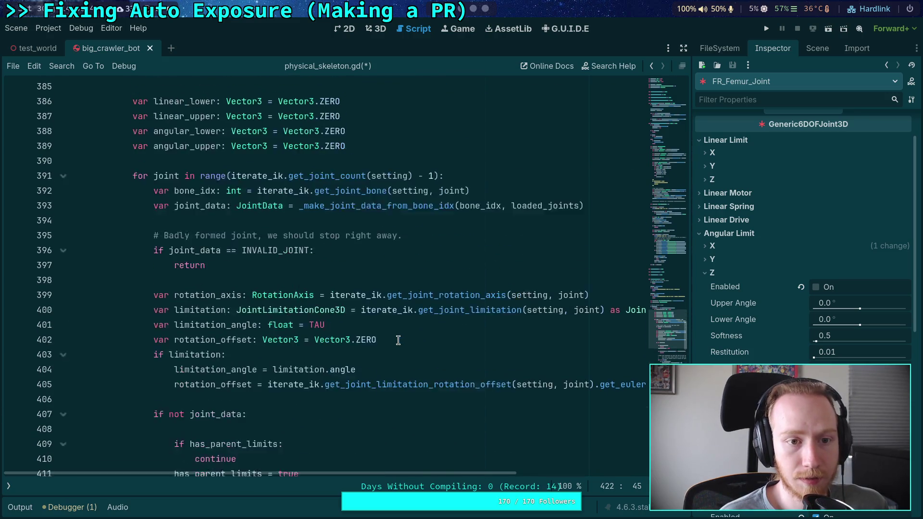
type("=")
scroll(392, 370, "down", 1)
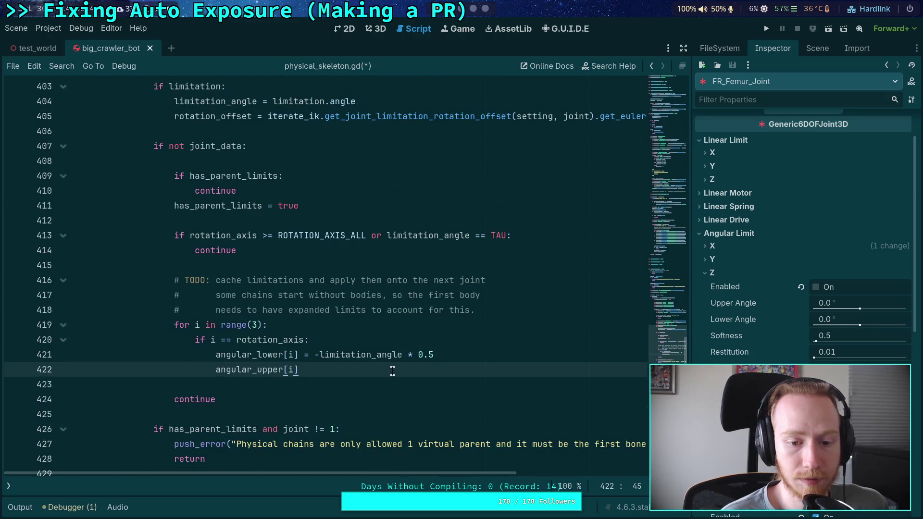
type(" = limitation")
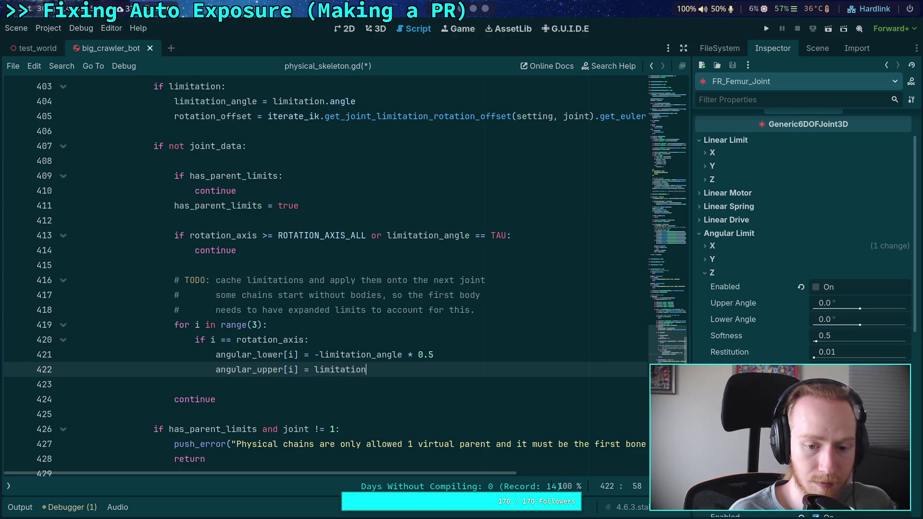
type("_angle * 0.5")
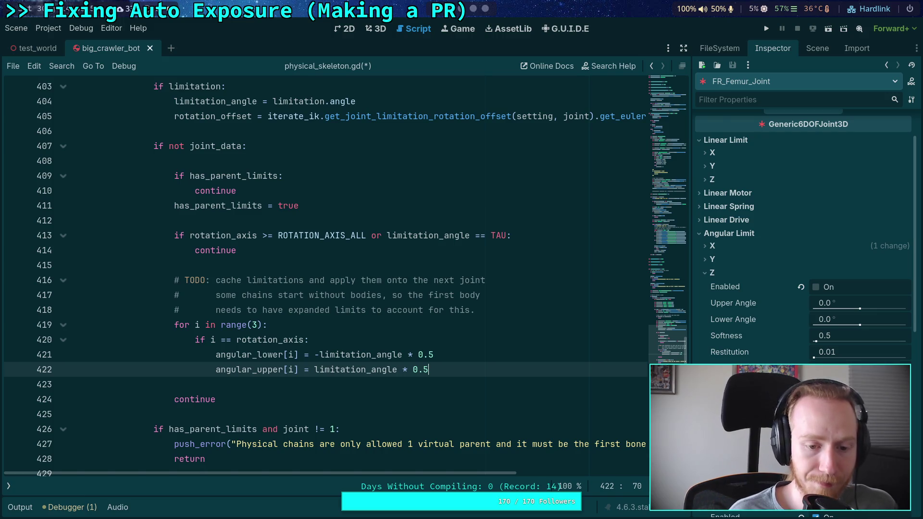
key("Return")
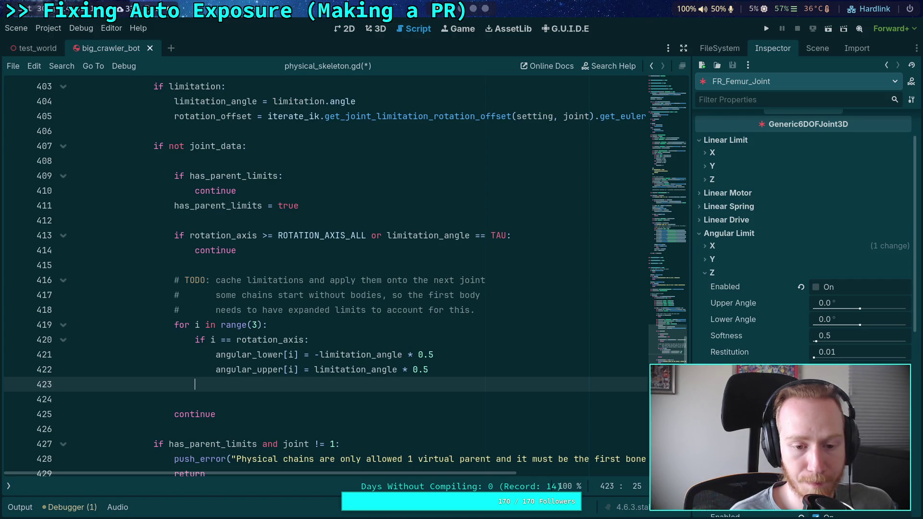
- Open a new line after the rotation-axis check, then undo the stray var declaration
left_click(512, 354)
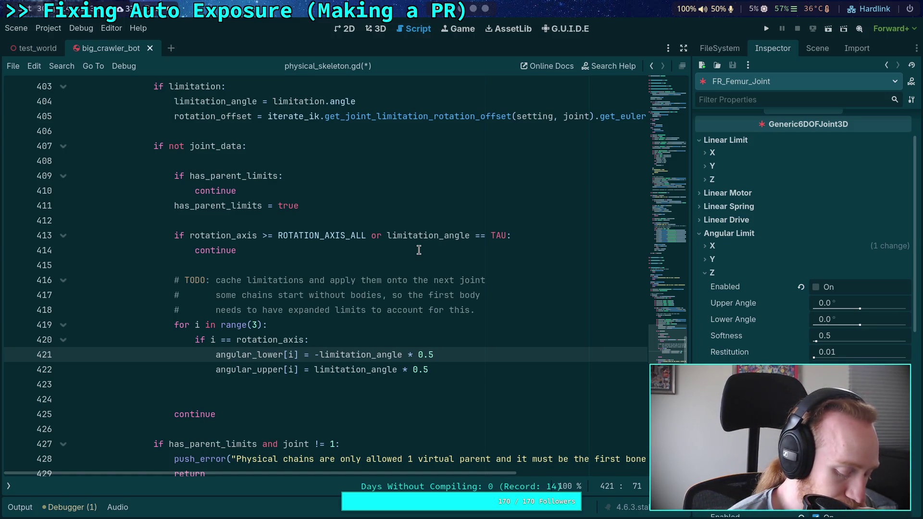
left_click(491, 369)
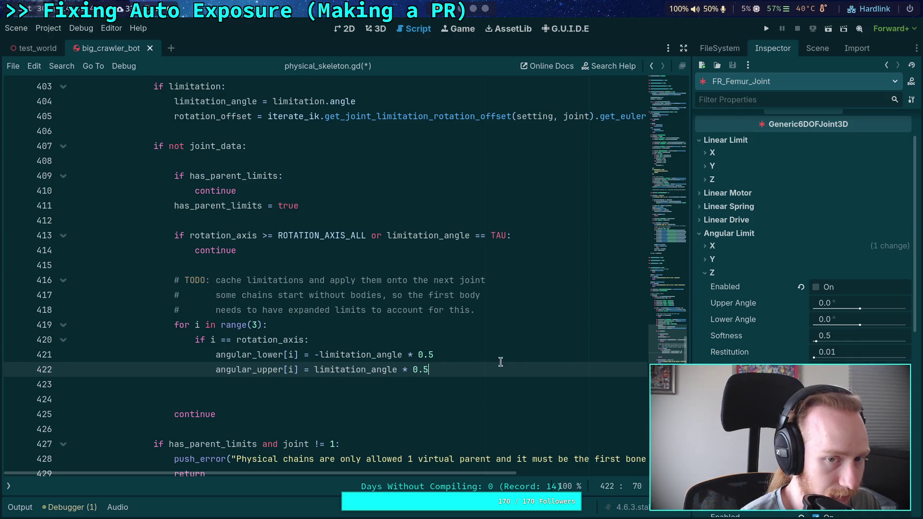
left_click(530, 354)
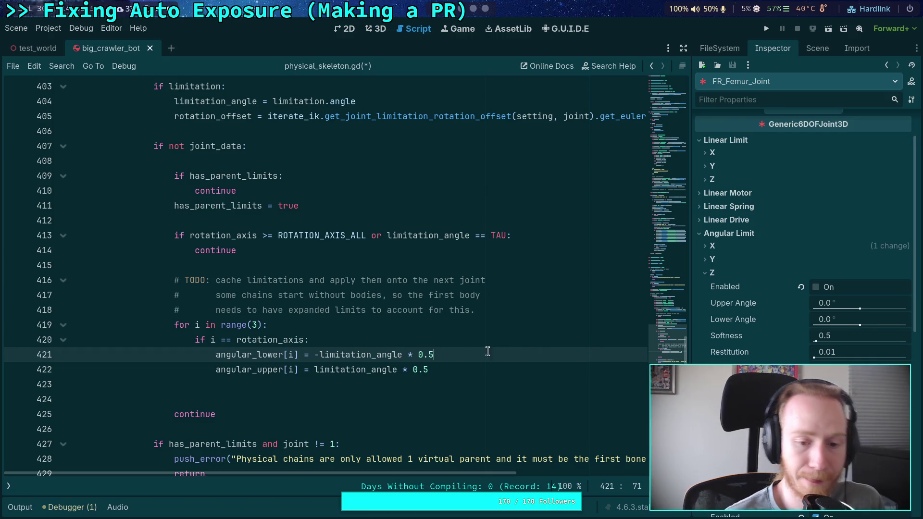
left_click(367, 333)
key("Return")
type("var")
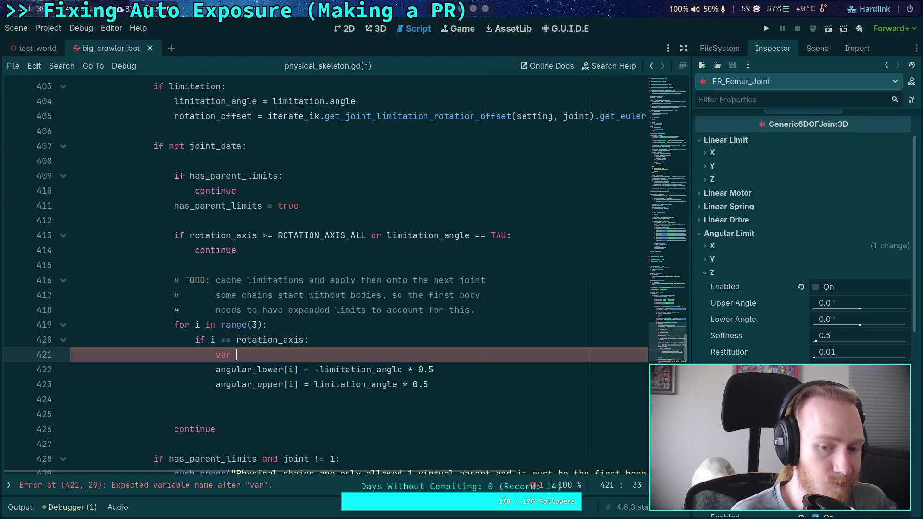
key("ctrl+z")
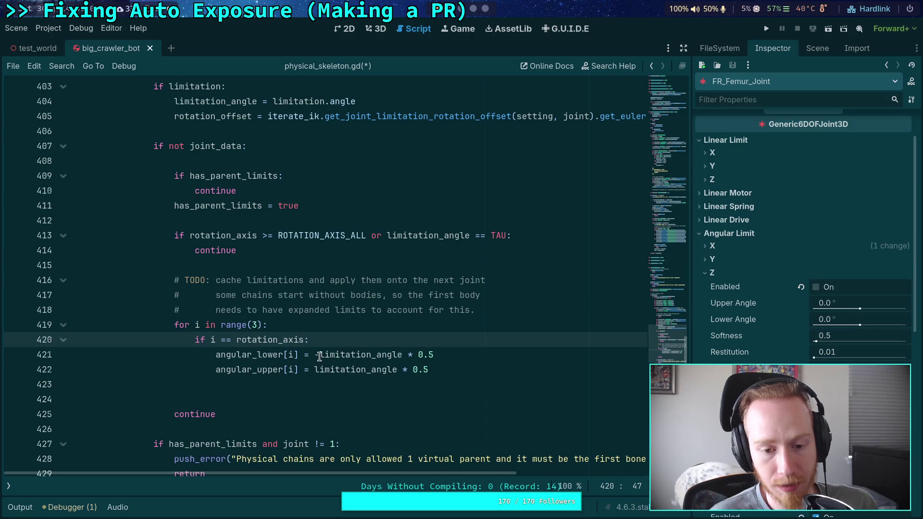
- Add a space after the minus sign, leave line 421 blank, and highlight limitation_angle's uses
left_click(319, 357)
left_click(321, 340)
key("Return")
type("va")
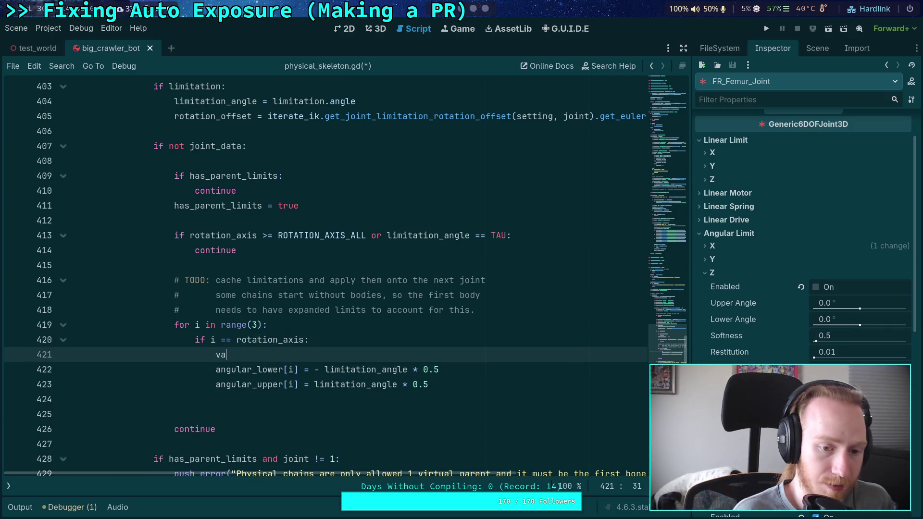
type("r")
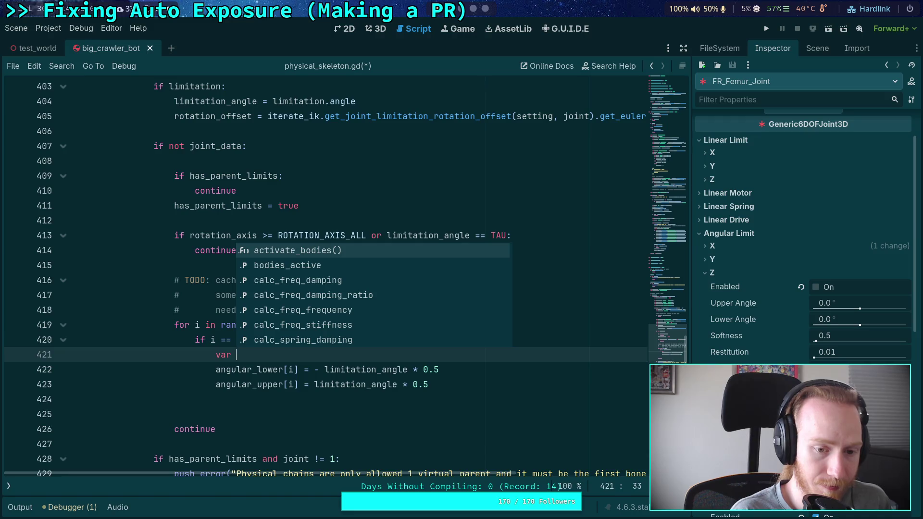
key("BackSpace")
key("BackSpace")
key("BackSpace")
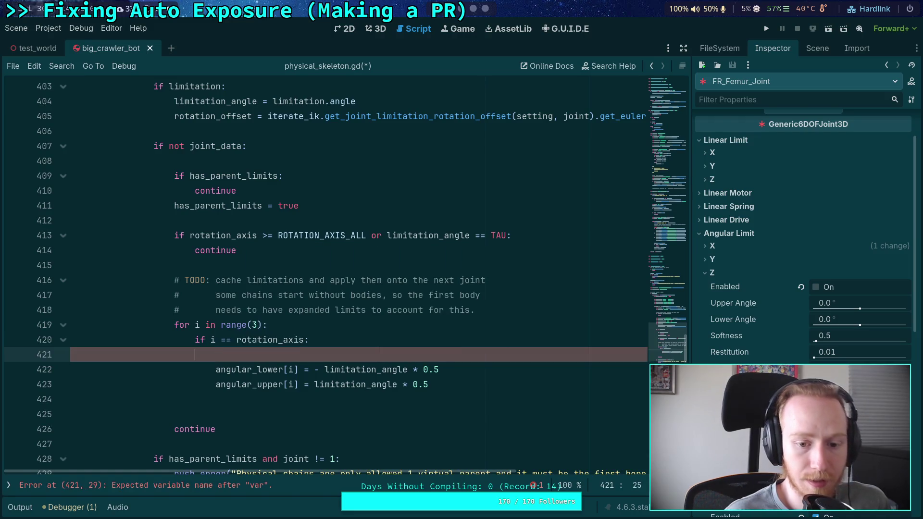
double_click(367, 369)
- Change the limitation_angle default from TAU to PI and halve limitation.angle on line 404
scroll(347, 239, "up", 3)
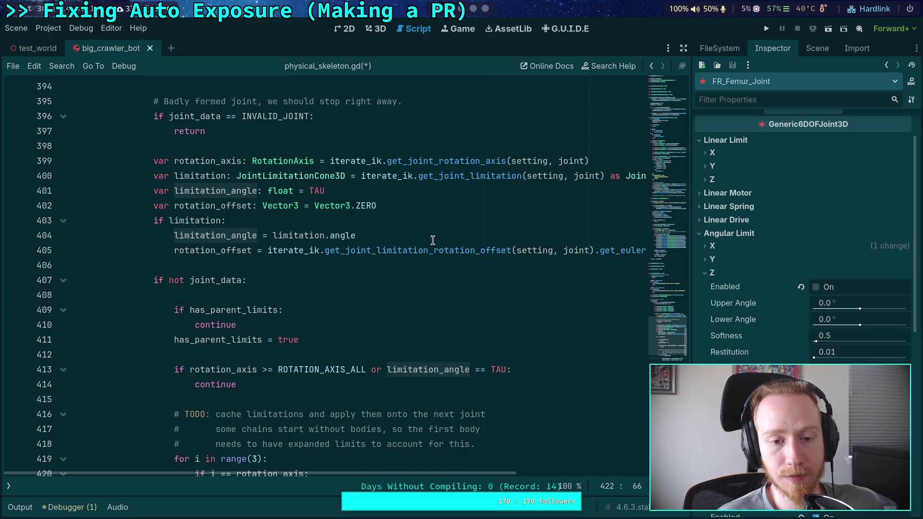
double_click(317, 191)
type("PI")
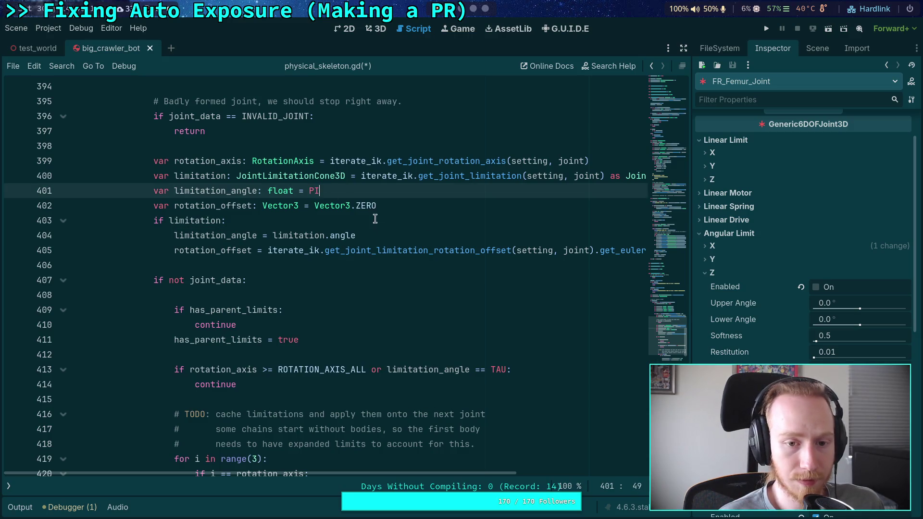
left_click(260, 216)
left_click(423, 240)
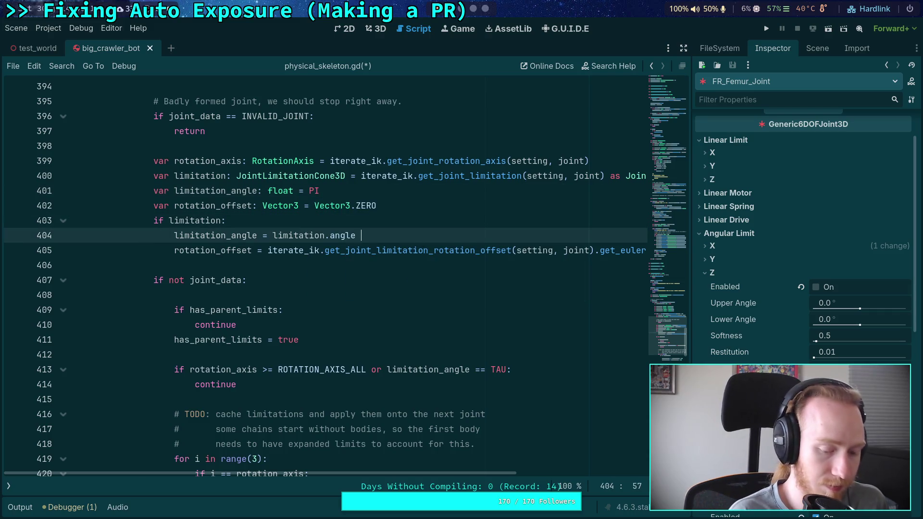
type("* 0.5")
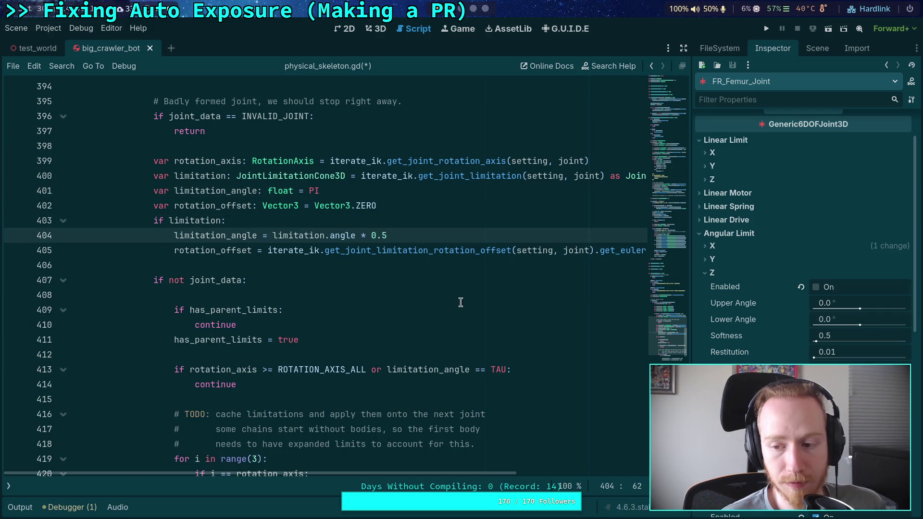
- Change the skip condition on line 413 from == TAU to >= PI
scroll(459, 308, "down", 1)
double_click(498, 325)
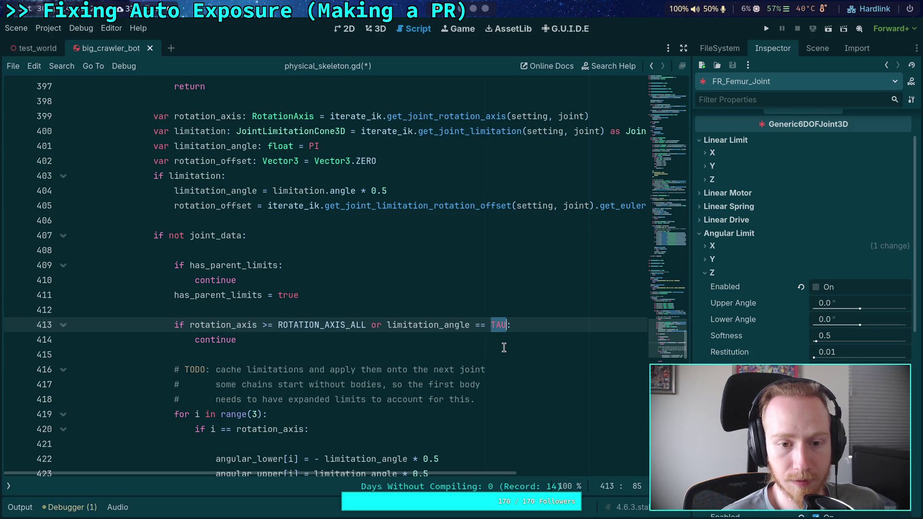
left_click(475, 325)
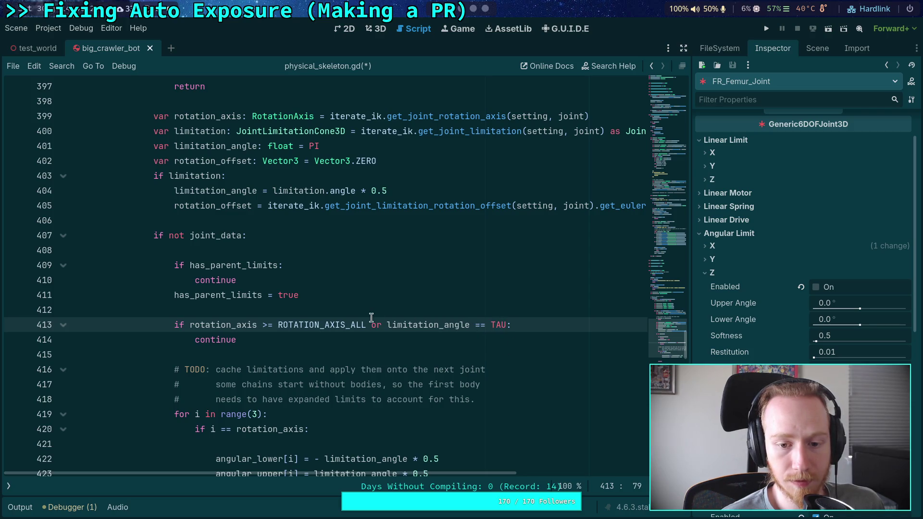
left_click_drag(475, 326, 506, 325)
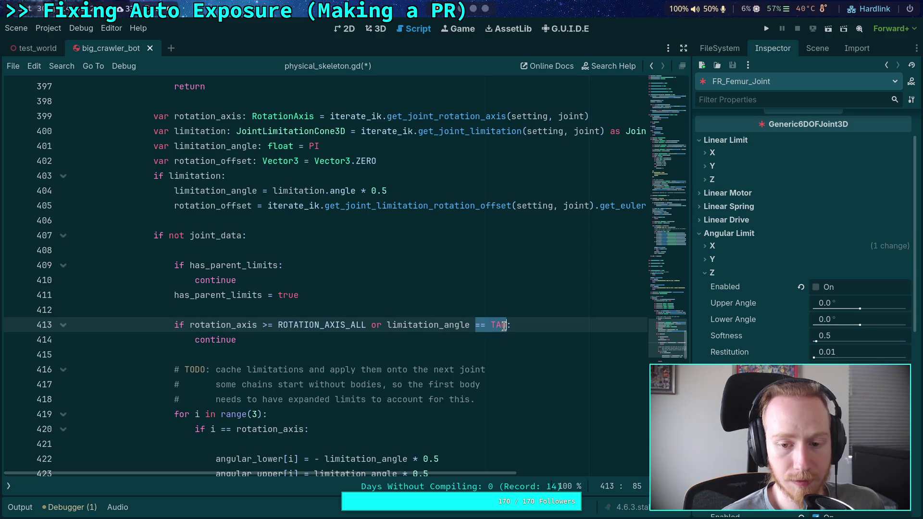
type(">= ")
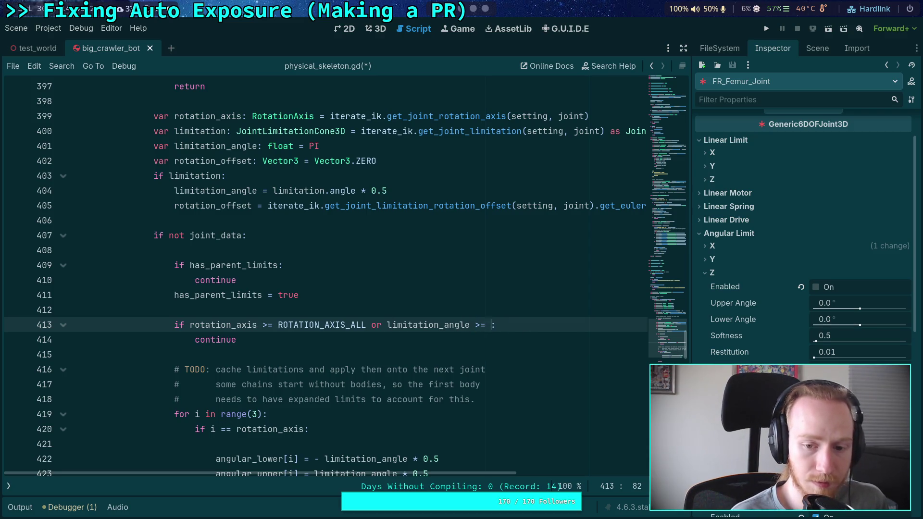
type("PI")
left_click(331, 354)
scroll(349, 290, "down", 2)
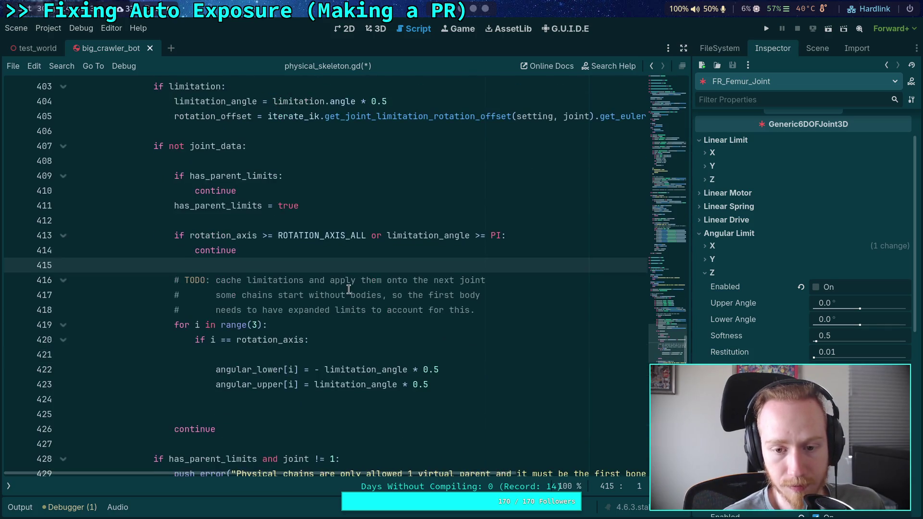
left_click(468, 358)
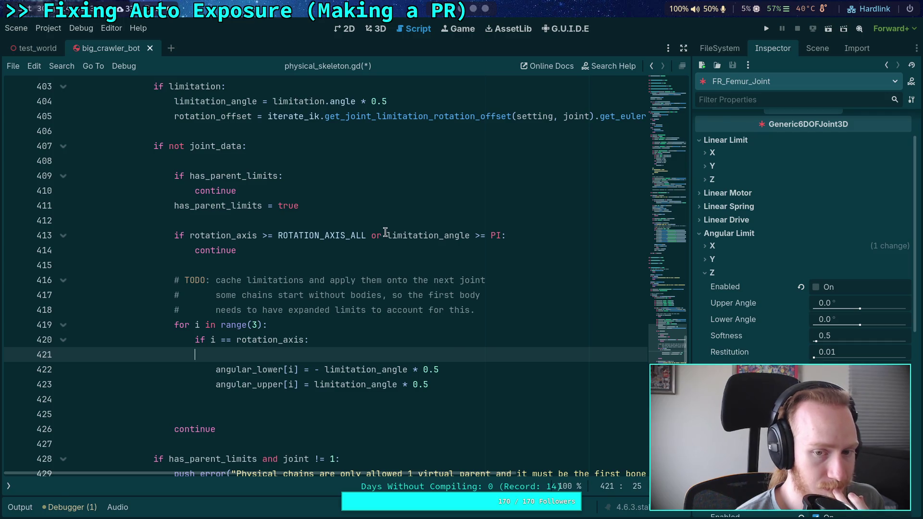
mouse_move(385, 232)
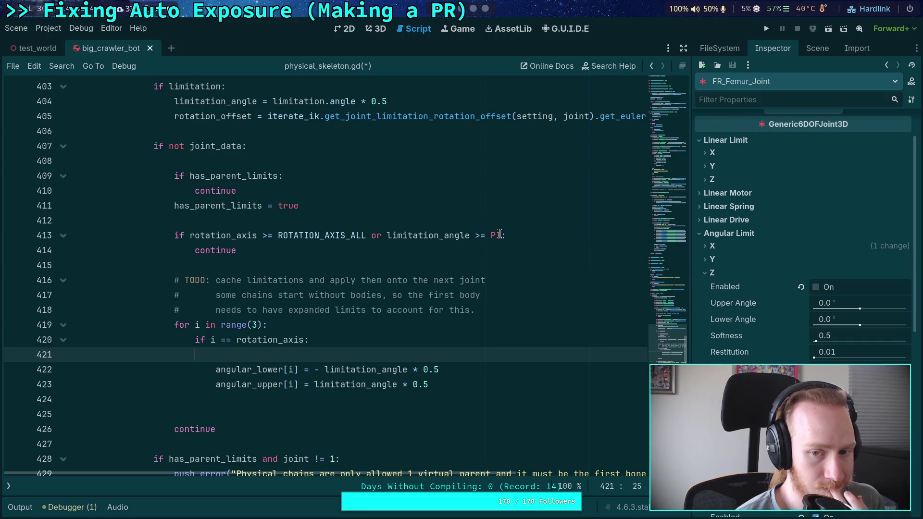
mouse_move(499, 233)
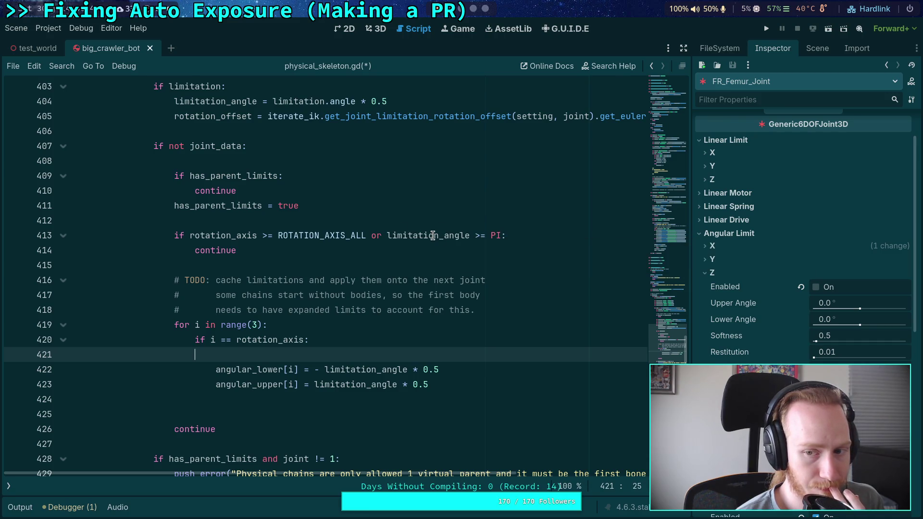
mouse_move(432, 235)
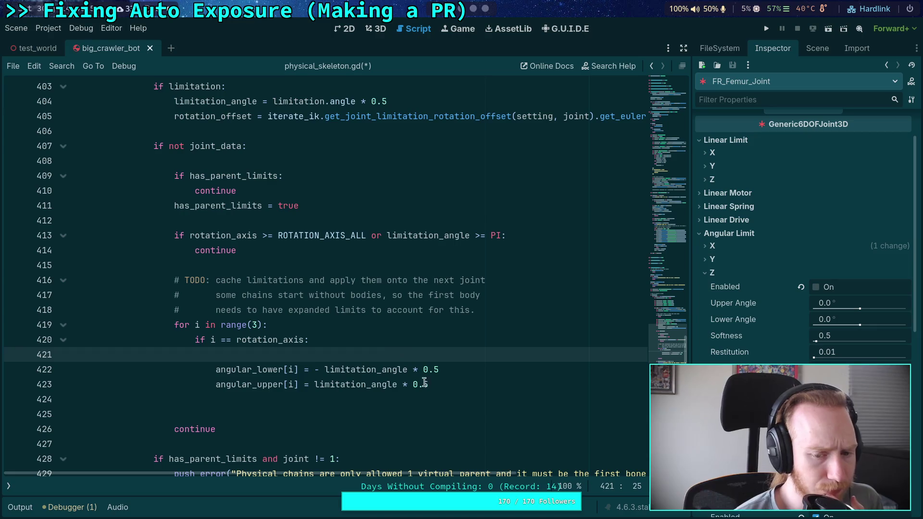
left_click(490, 399)
scroll(485, 387, "up", 2)
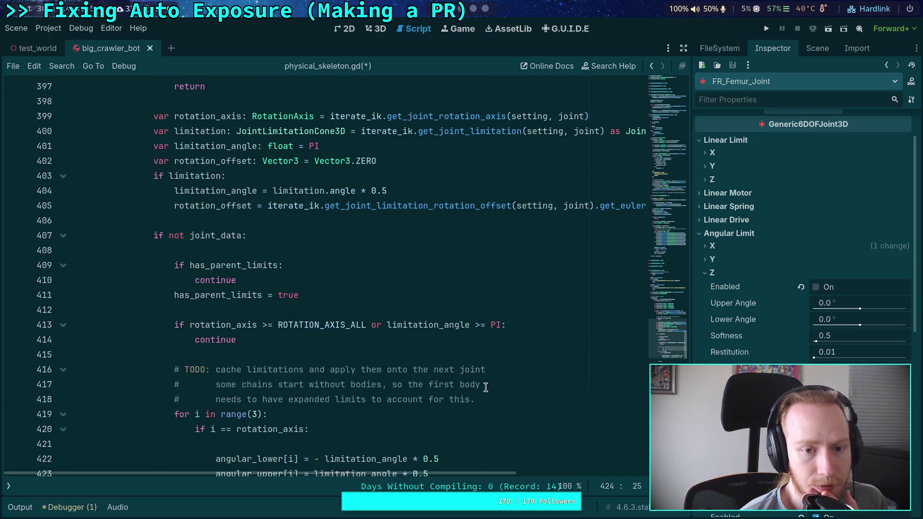
mouse_move(313, 146)
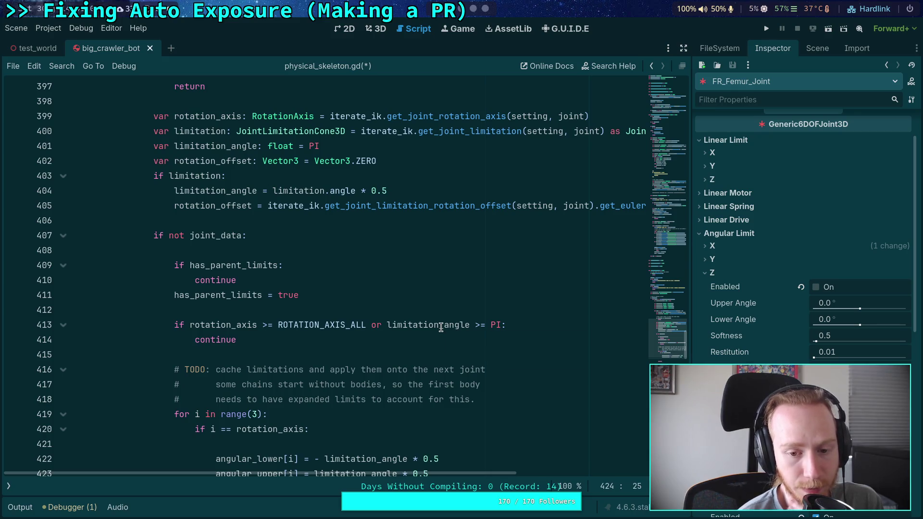
mouse_move(440, 328)
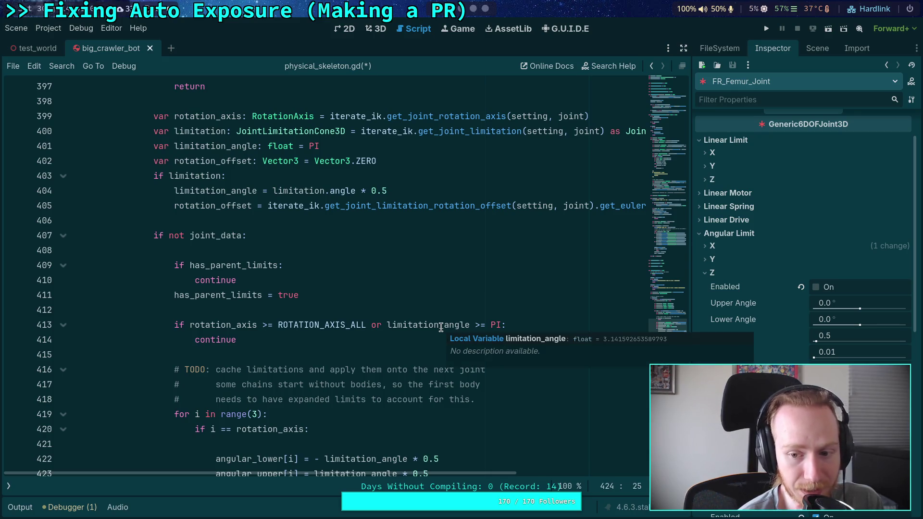
left_click(375, 357)
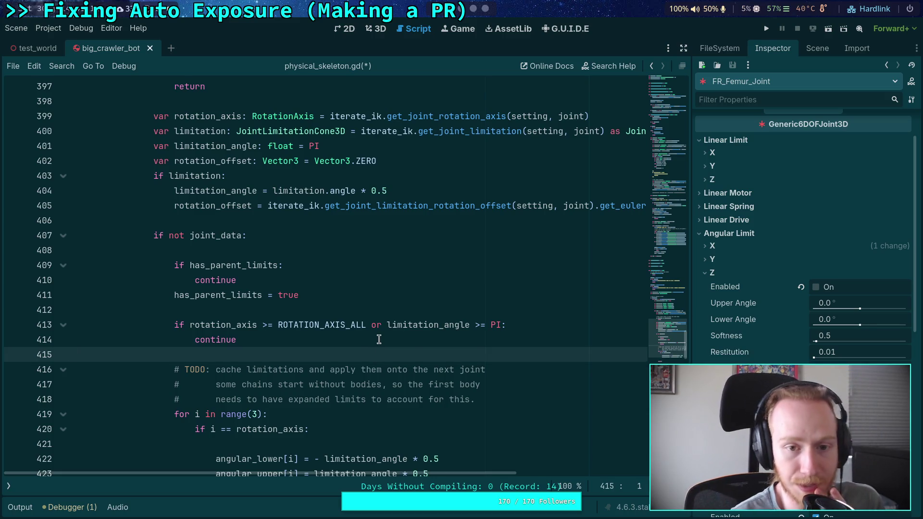
scroll(379, 340, "down", 2)
left_click(504, 393)
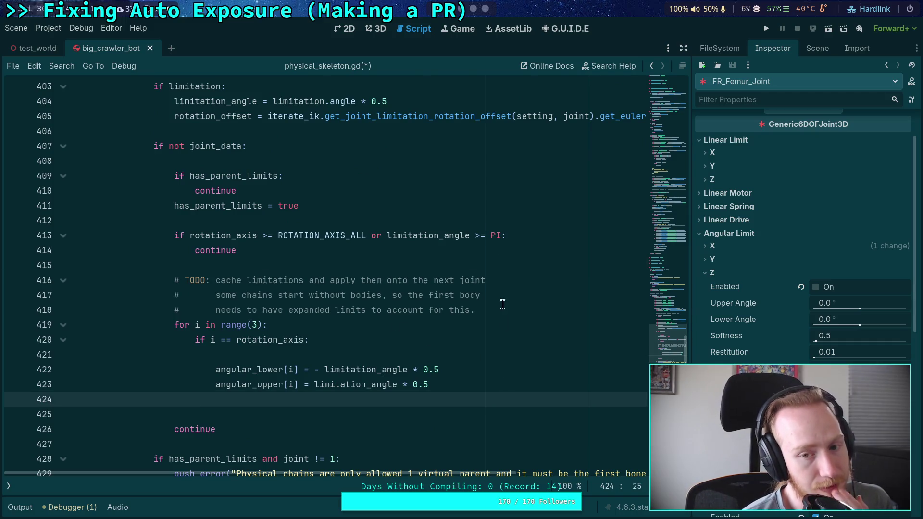
mouse_move(498, 235)
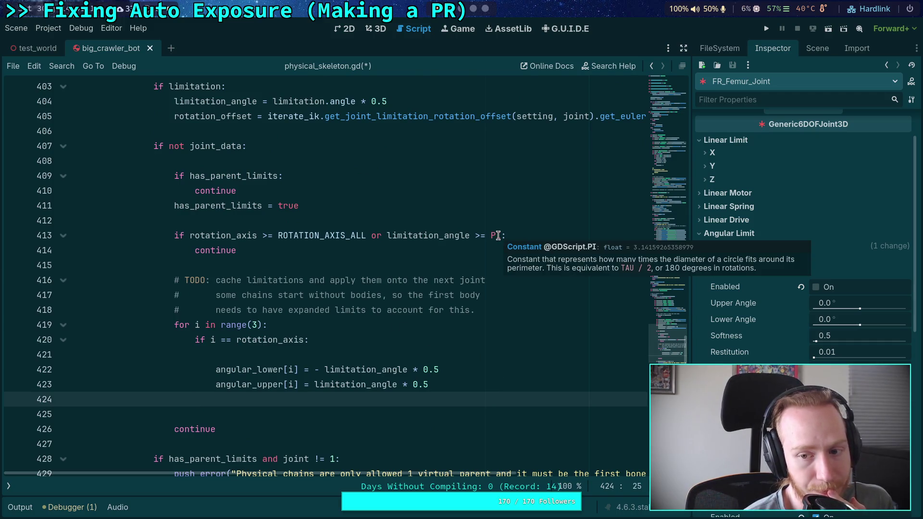
left_click(454, 387)
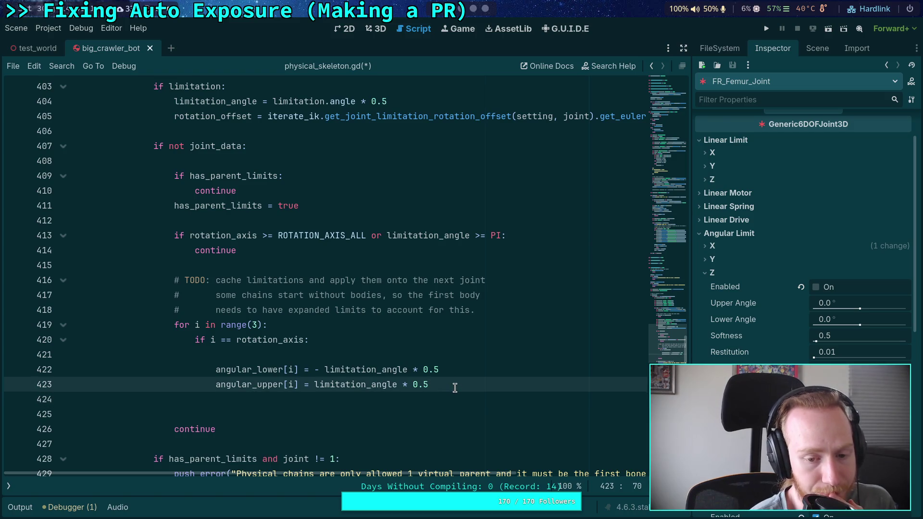
- Delete ' * 0.5' from the lower and upper angular limit lines 422 and 423, then show the 3D view
left_click(474, 358)
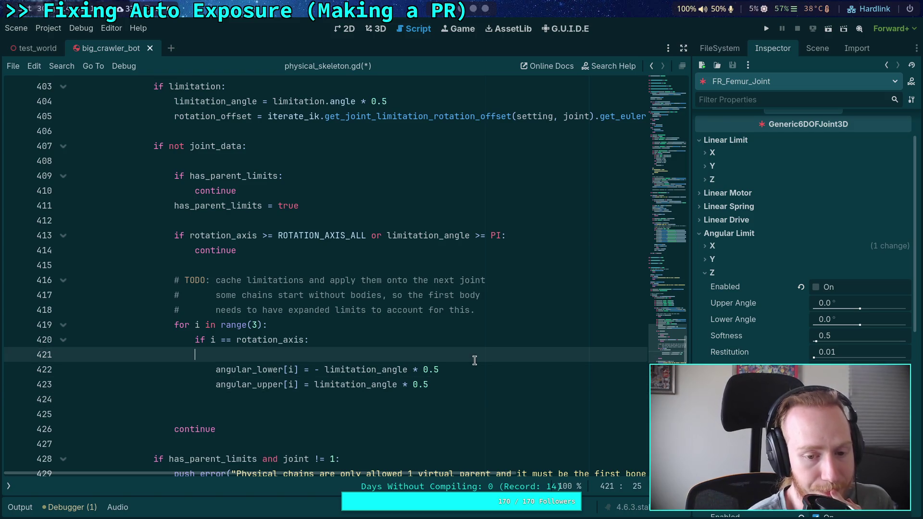
left_click(311, 370)
left_click_drag(413, 369, 457, 369)
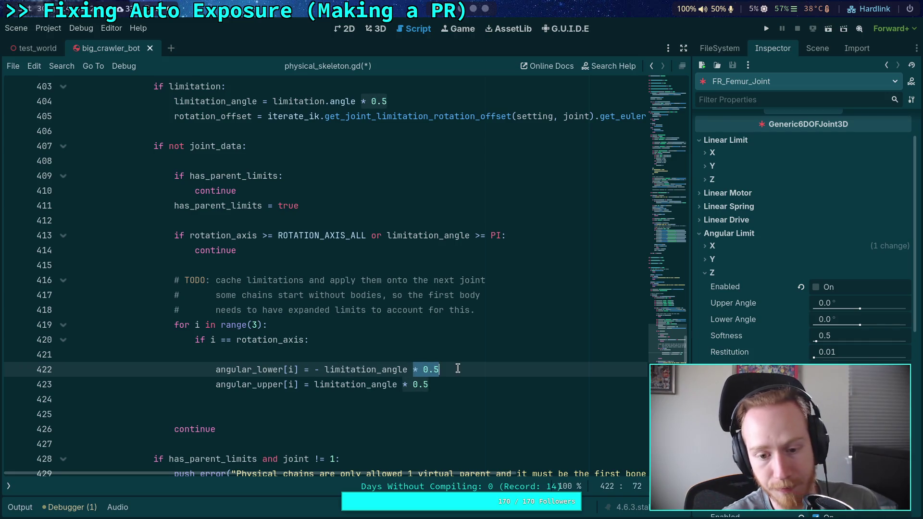
key("BackSpace")
left_click_drag(398, 384, 461, 385)
key("BackSpace")
left_click(310, 369)
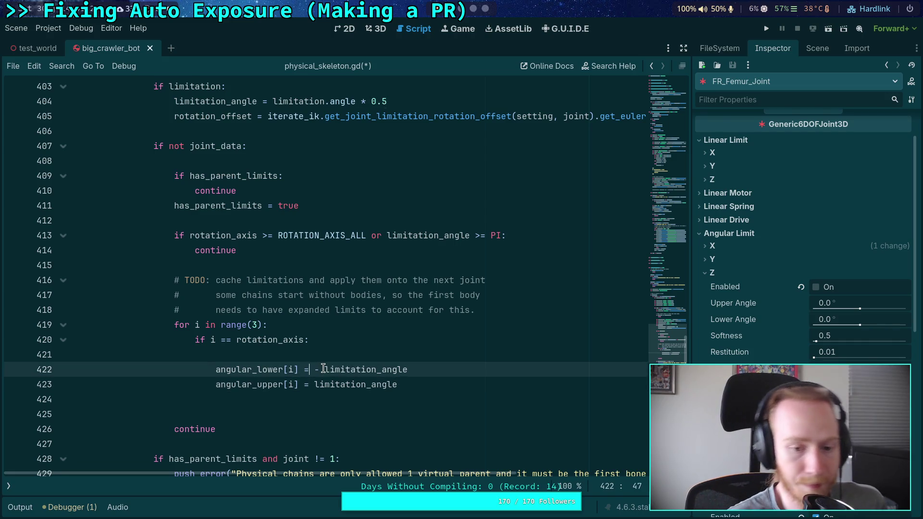
key("ctrl+space")
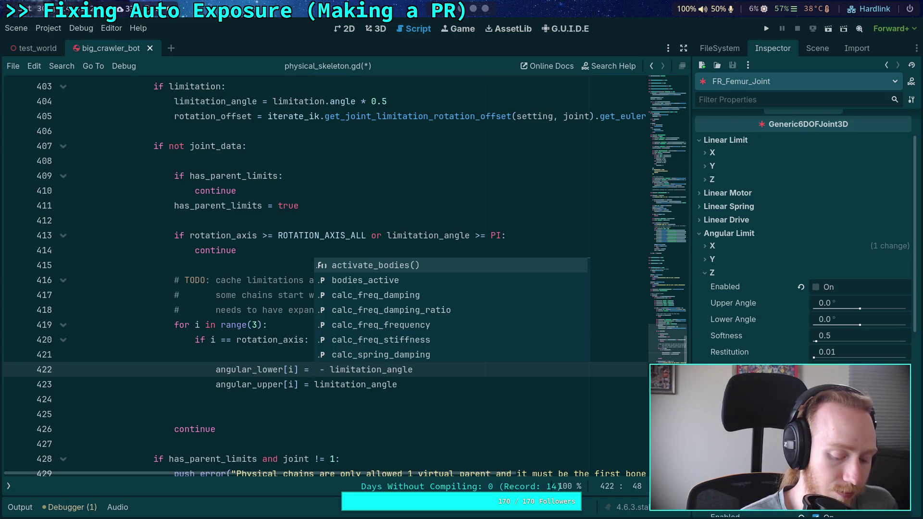
left_click(274, 363)
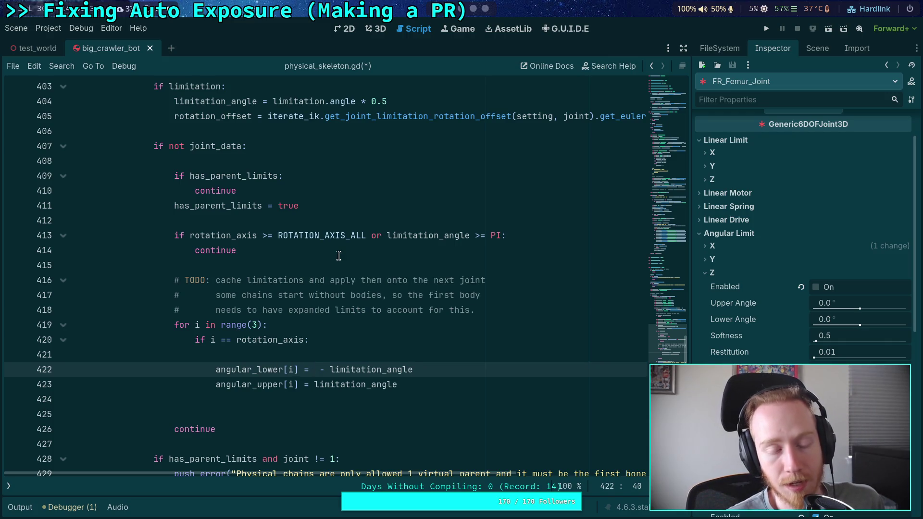
left_click(376, 29)
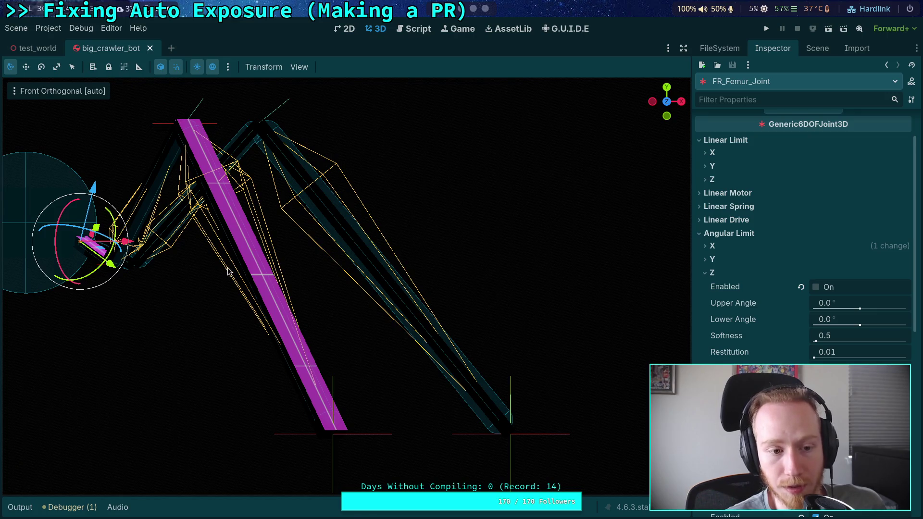
- Turn on the Joint3D gizmos and orbit to a perspective view of the legs
key("f")
left_click(299, 67)
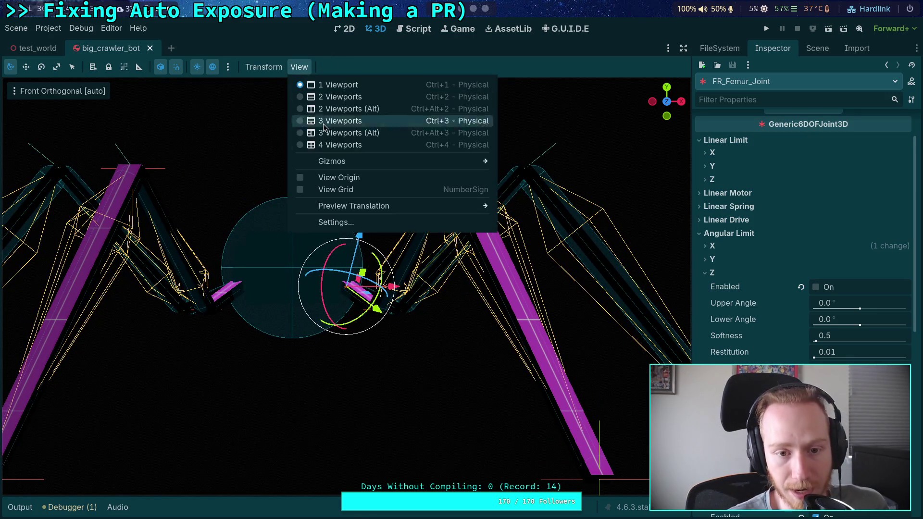
mouse_move(406, 162)
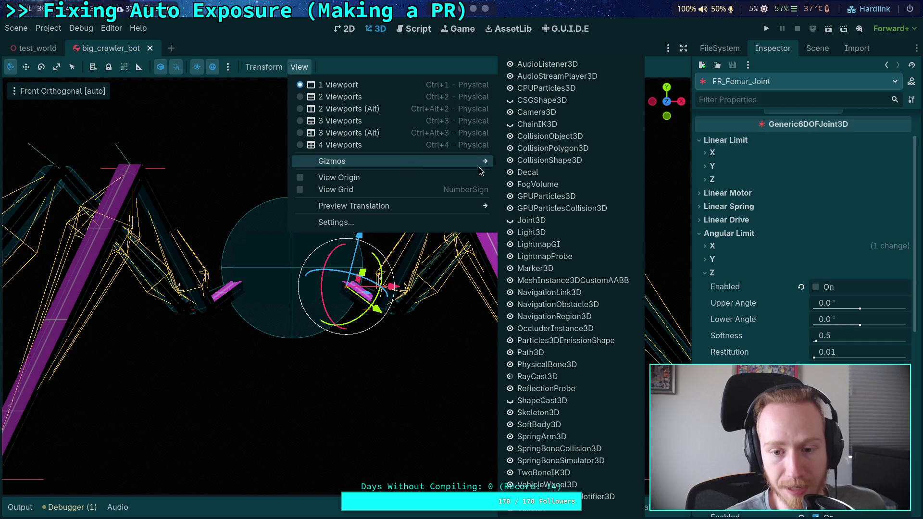
left_click(514, 220)
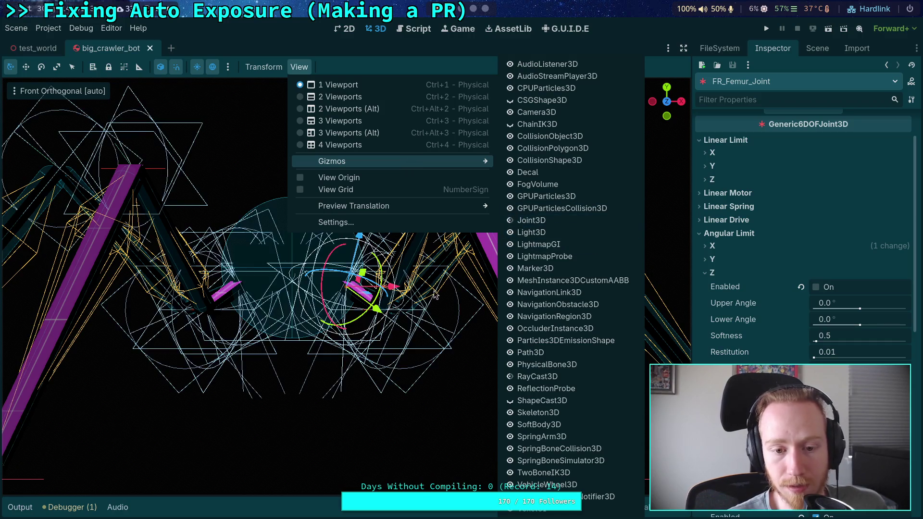
left_click(451, 374)
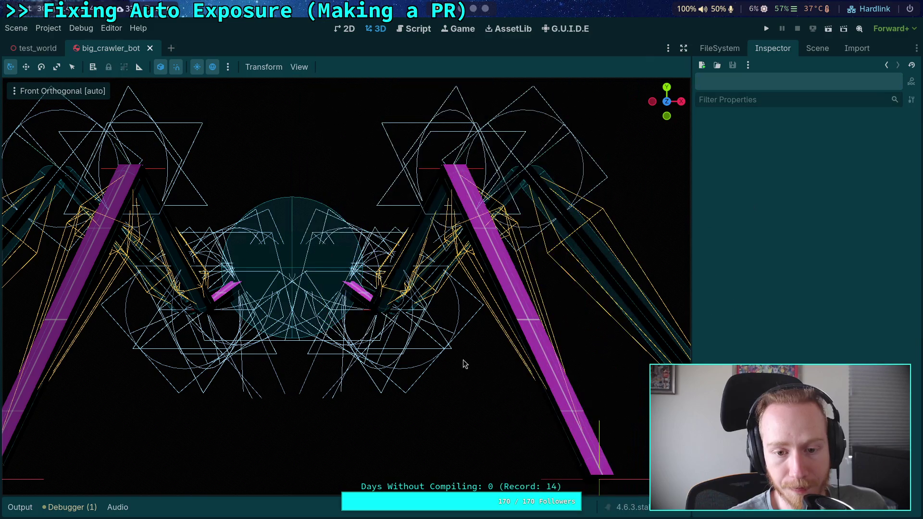
left_click_drag(439, 370, 361, 367)
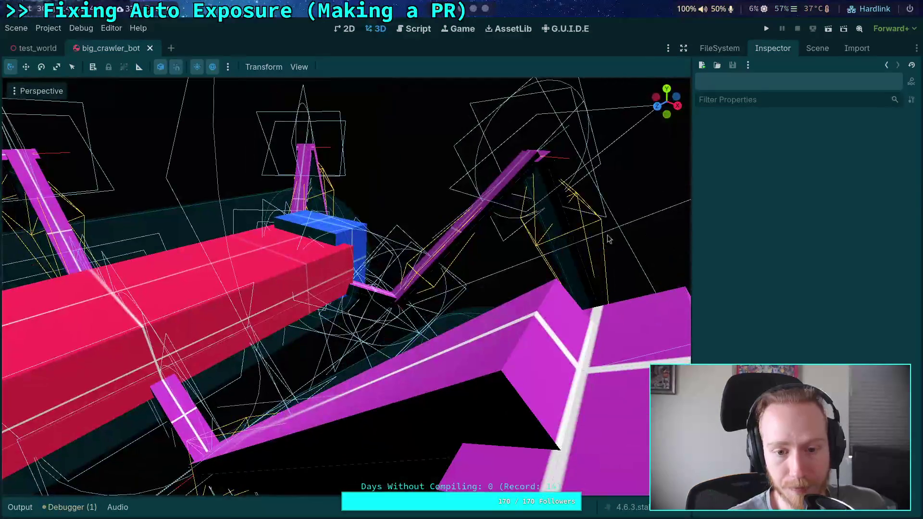
- Select FR_Femur_Joint in the Scene tree and collapse the FrontRightFemur node
left_click(817, 48)
left_click(771, 214)
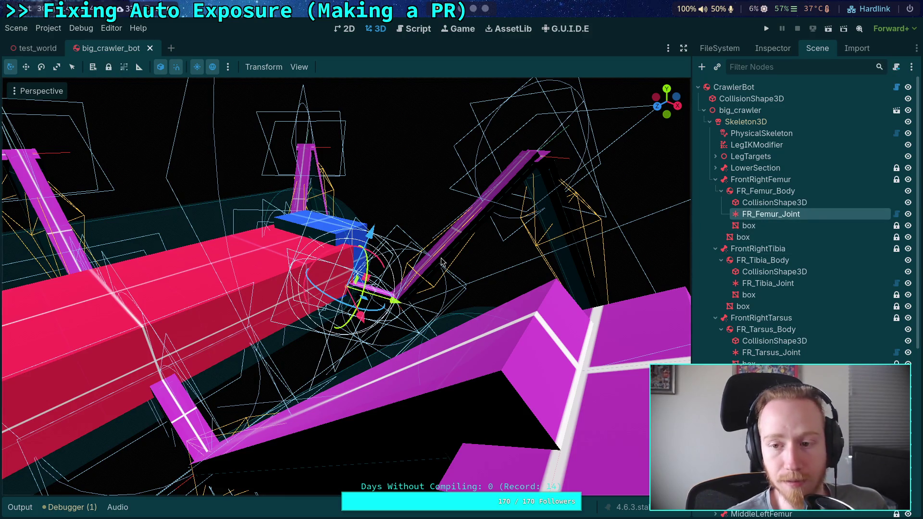
left_click(715, 180)
left_click(714, 181)
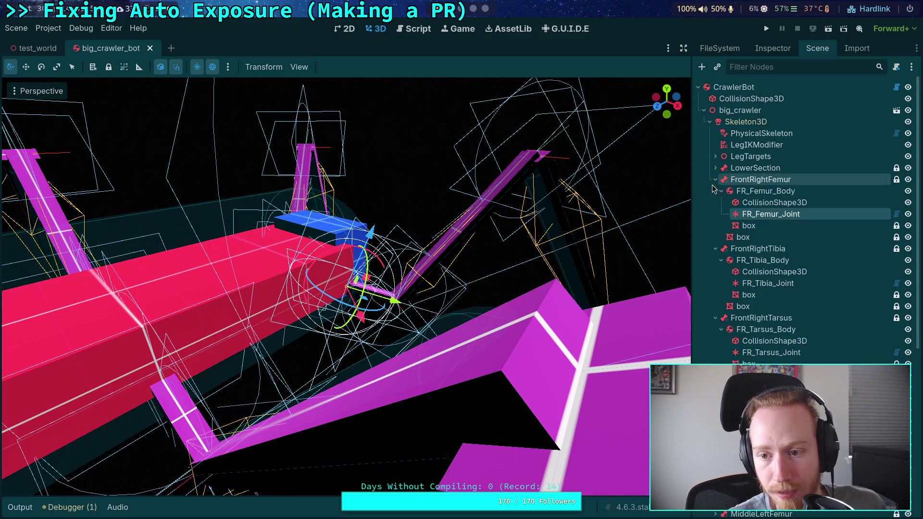
left_click(715, 181)
- Hide the Joint3D gizmos via the viewport's View > Gizmos menu
left_click(299, 67)
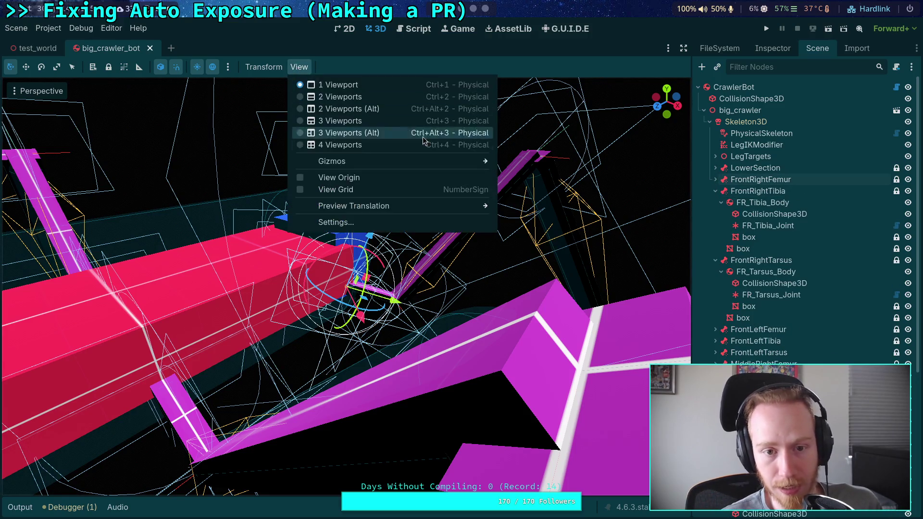
mouse_move(451, 165)
left_click(512, 222)
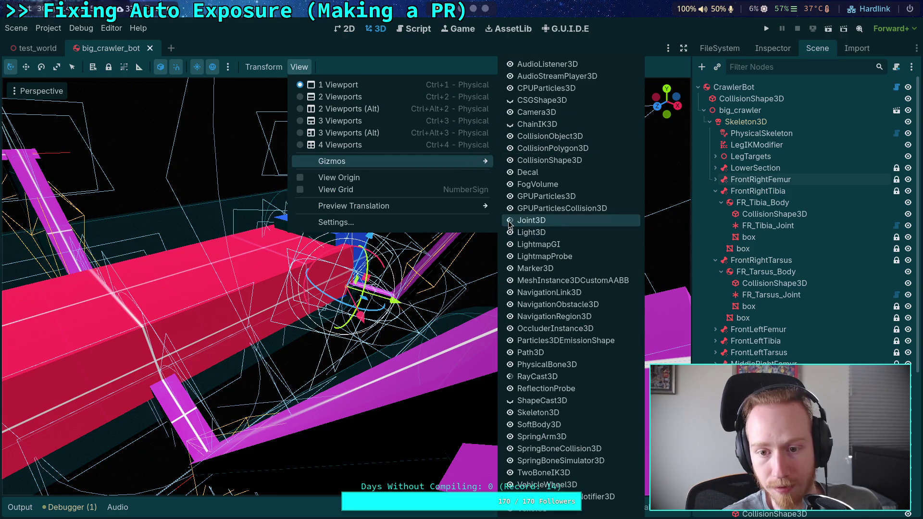
left_click(280, 39)
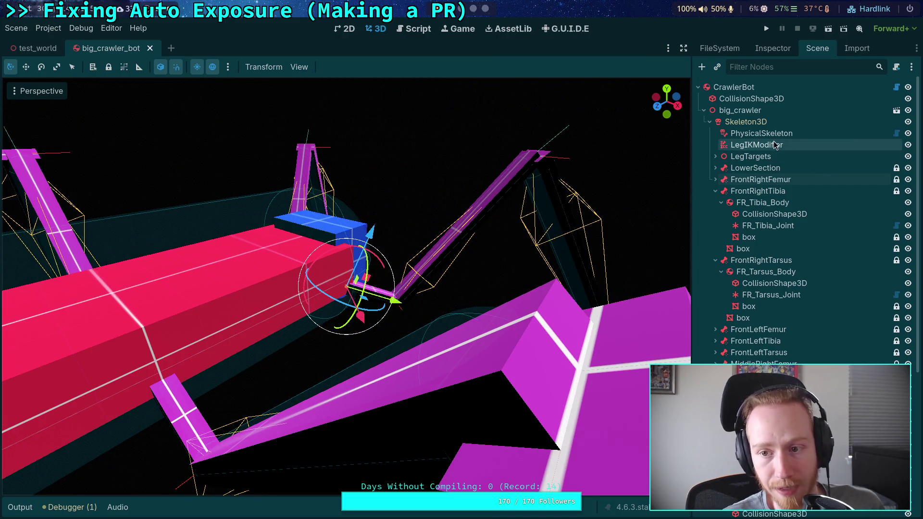
- Select LegIKModifier, view its properties, and orbit to see the whole crawler bot
left_click(742, 143)
left_click(769, 48)
scroll(477, 321, "down", 5)
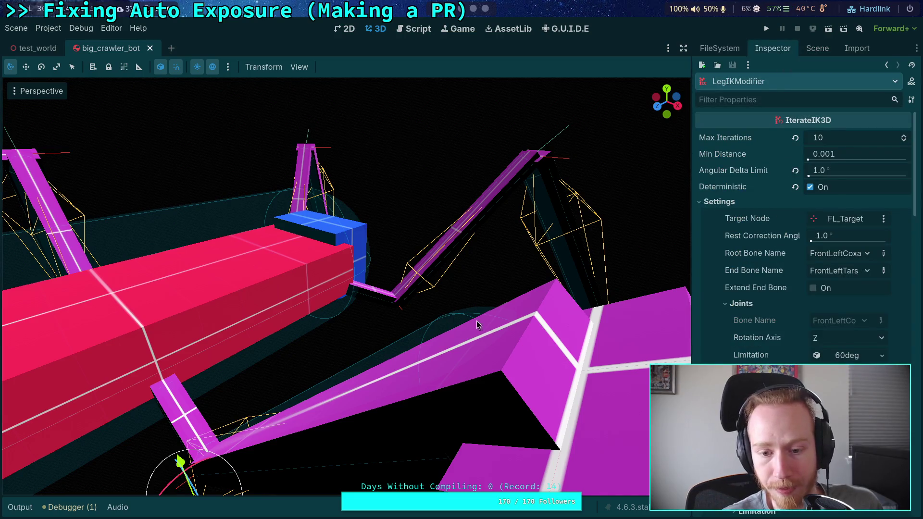
scroll(354, 276, "down", 3)
left_click_drag(354, 277, 361, 314)
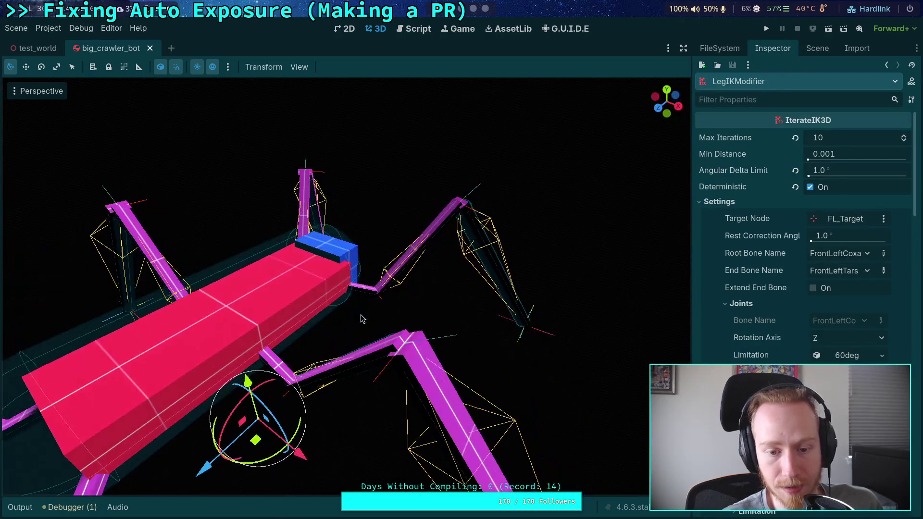
- Filter the Scene tree by 'box' to list only the box nodes
left_click(817, 48)
left_click(787, 68)
type("box")
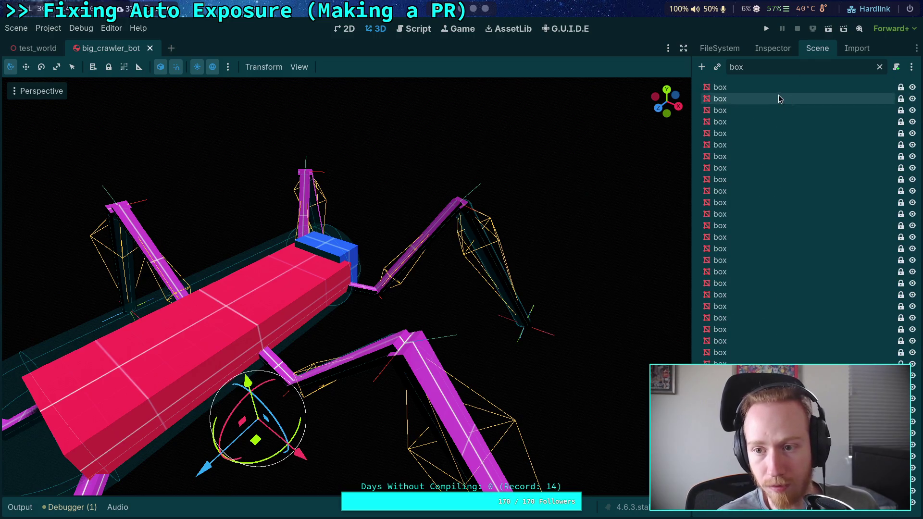
- Select all filtered box nodes and hide their meshes with the eye icon
left_click(784, 90)
left_click(719, 353, "shift")
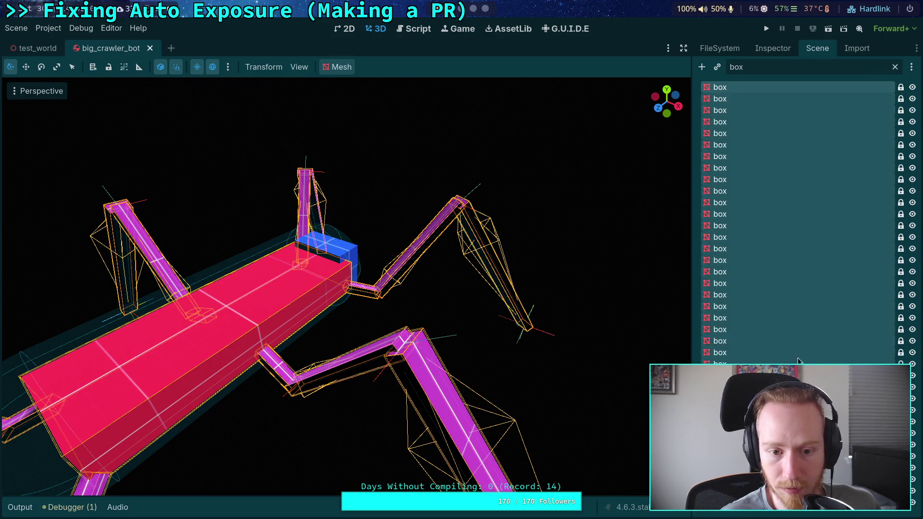
left_click(912, 87)
left_click(456, 291)
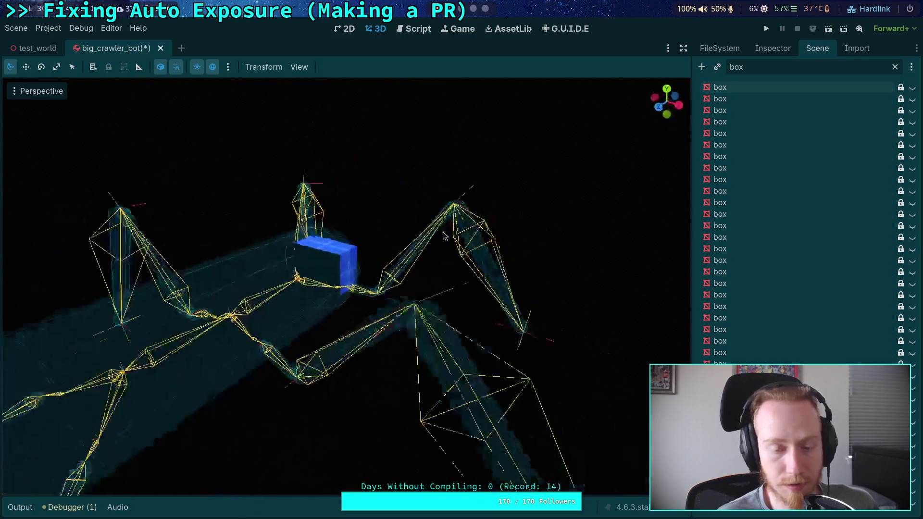
- Enable the ChainIK3D gizmos from the viewport's View > Gizmos menu
left_click(299, 67)
mouse_move(457, 161)
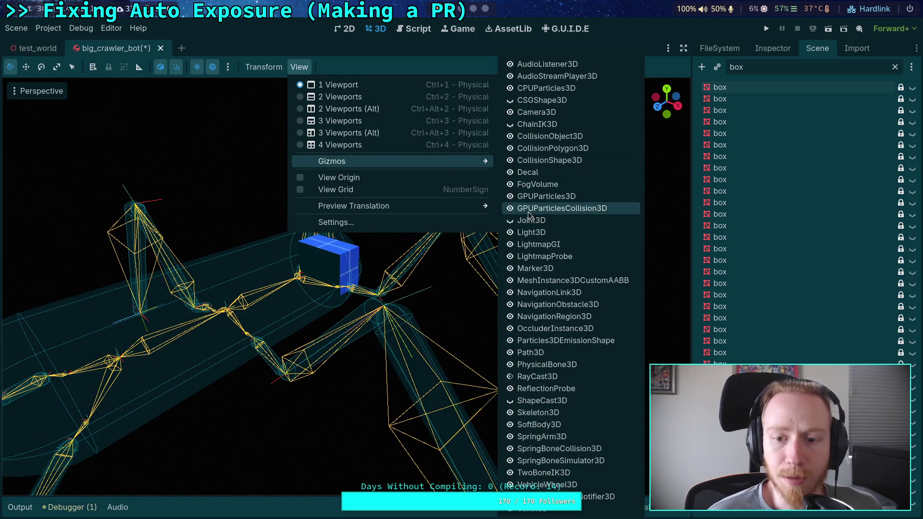
left_click(510, 124)
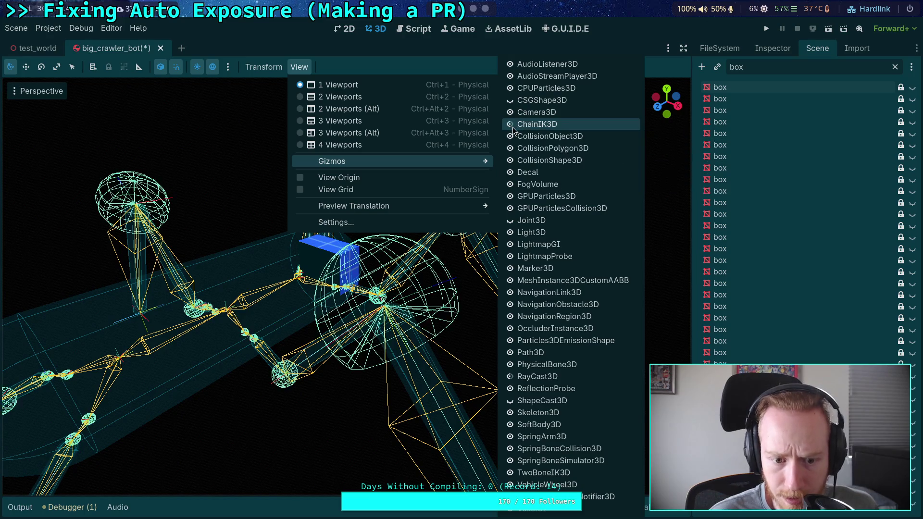
key("Escape")
key("Escape")
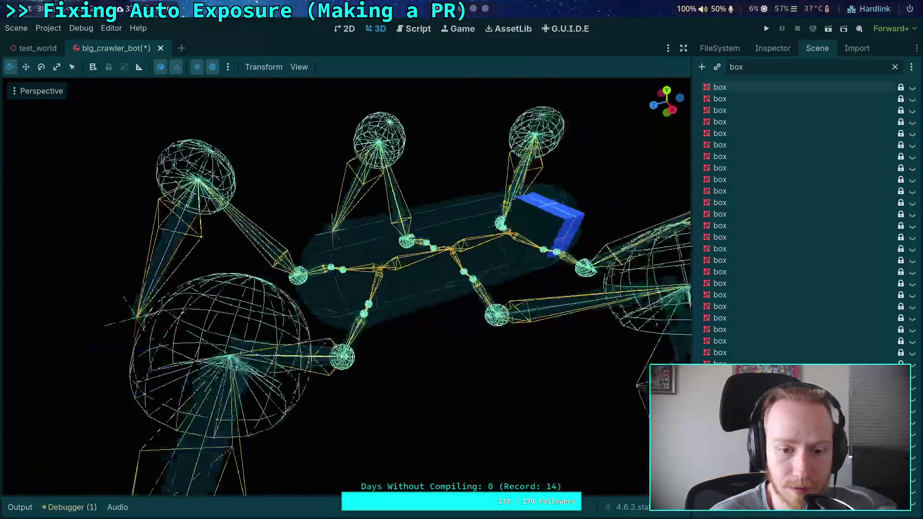
- Fly the camera through the rig to face the leg joints and show the Inspector
scroll(379, 403, "up", 5)
key("w")
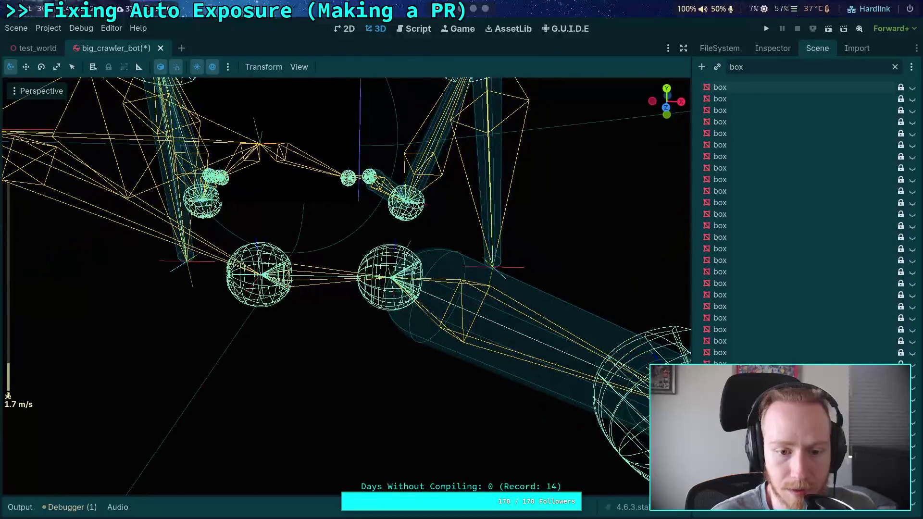
key("w")
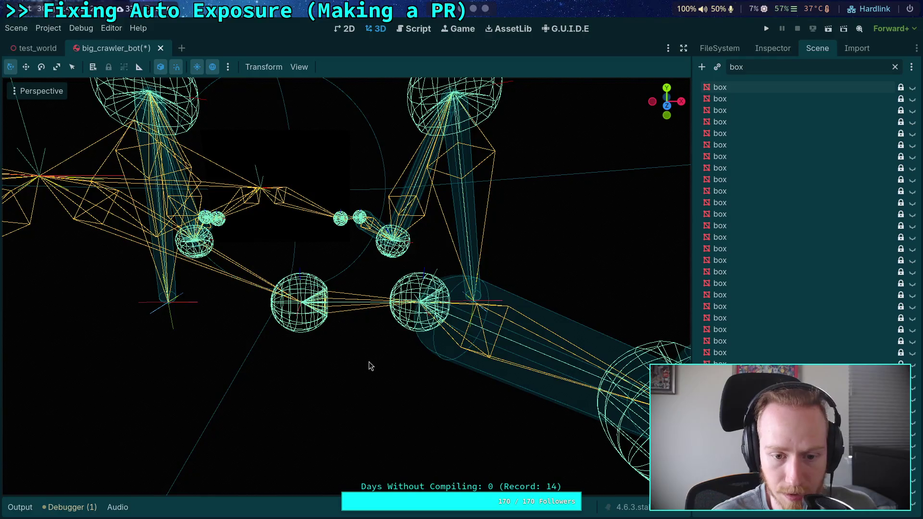
key("f")
key("f")
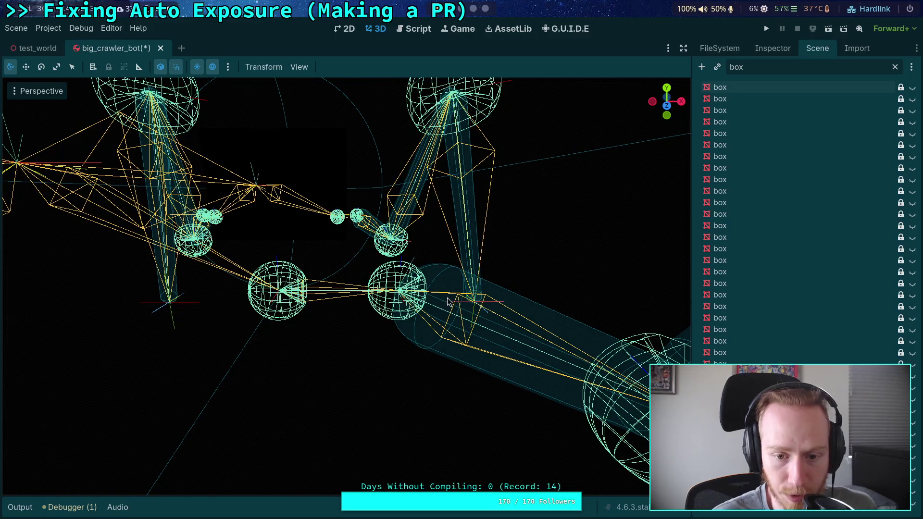
left_click(775, 50)
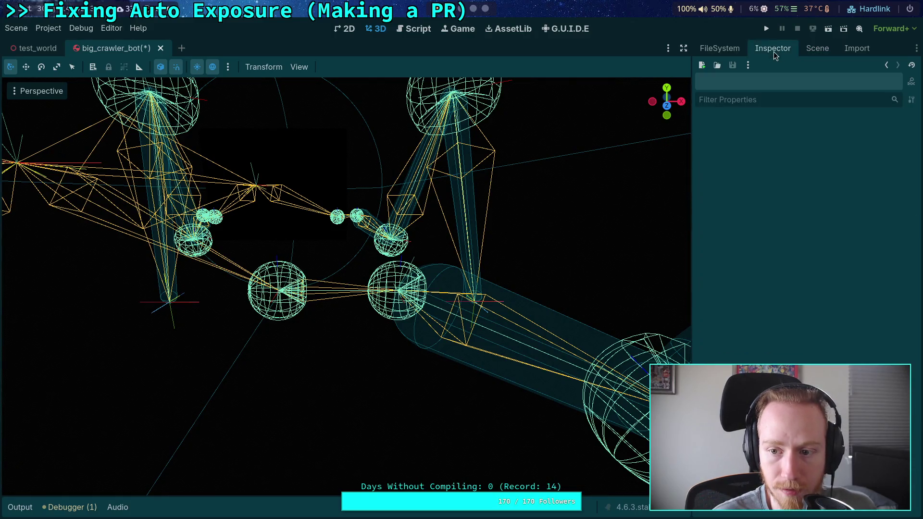
- Clear the Scene filter, select LegIKModifier, and orbit close to the front-right leg joint
left_click(819, 48)
left_click(893, 67)
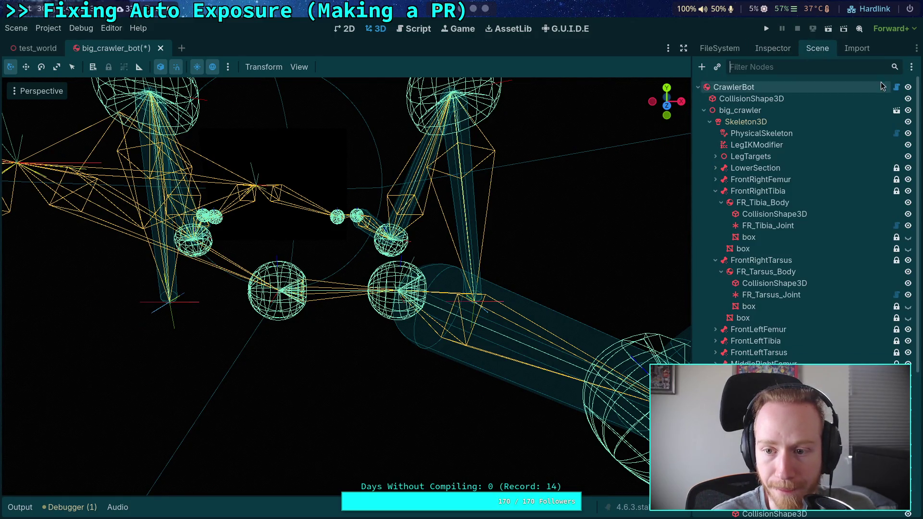
left_click(761, 144)
left_click(764, 50)
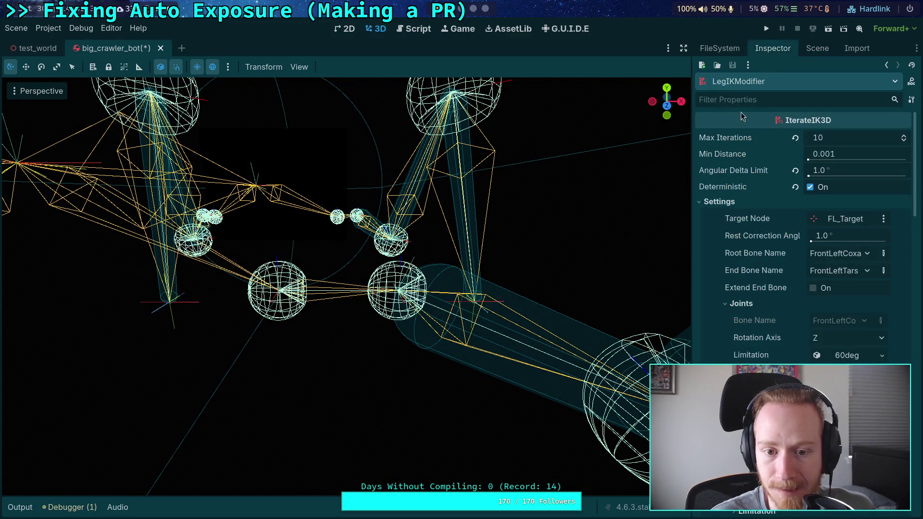
left_click_drag(346, 289, 481, 216)
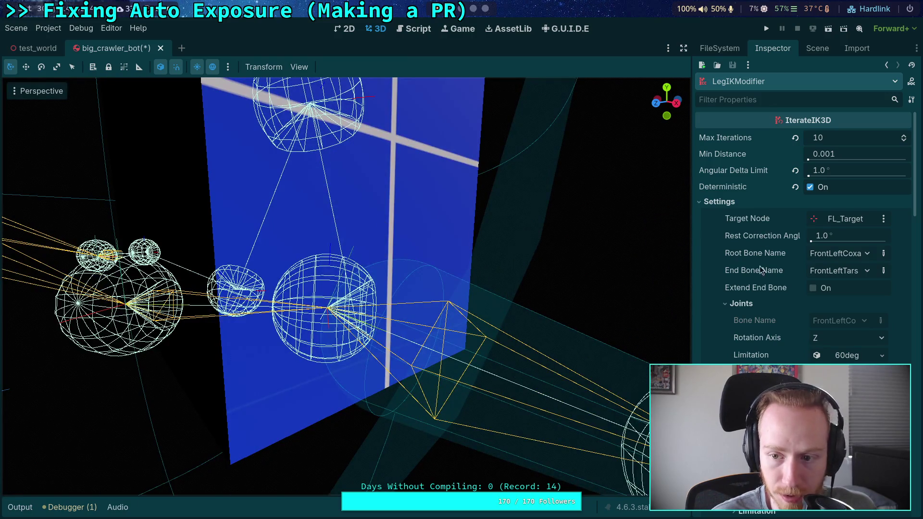
- Expand the femur joint's Limitation and set its rotation offset to x 0.17364, w 0.98480
left_click(740, 304)
scroll(750, 281, "down", 4)
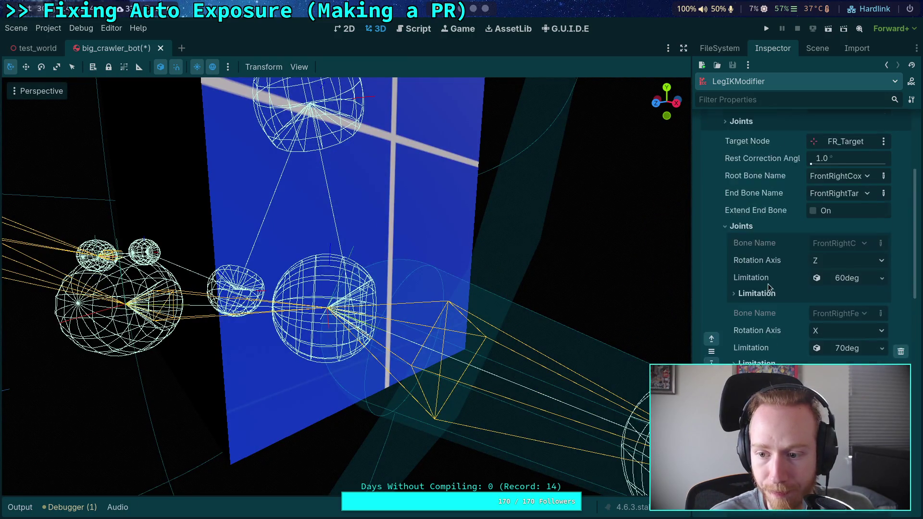
left_click(780, 313)
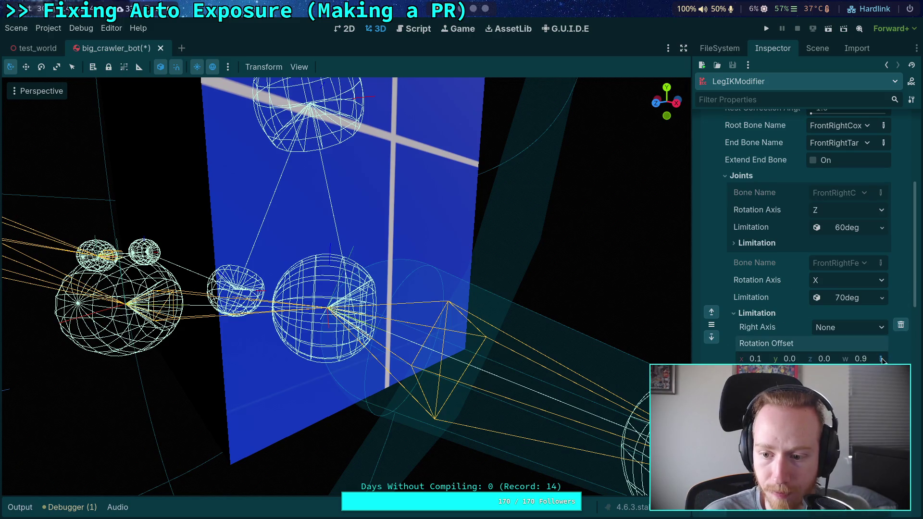
left_click_drag(691, 353, 607, 354)
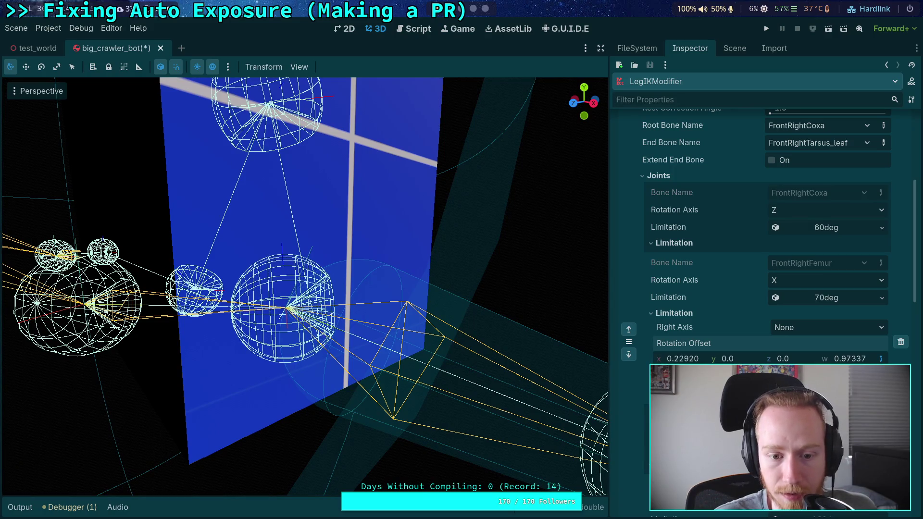
mouse_move(683, 359)
left_mouse_down()
mouse_move(848, 358)
mouse_move(752, 358)
mouse_move(771, 359)
left_mouse_up()
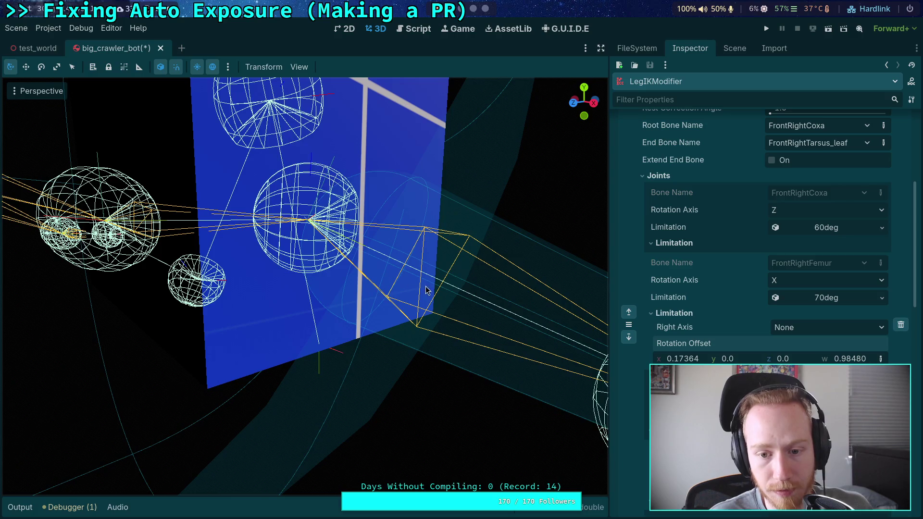
left_click(415, 29)
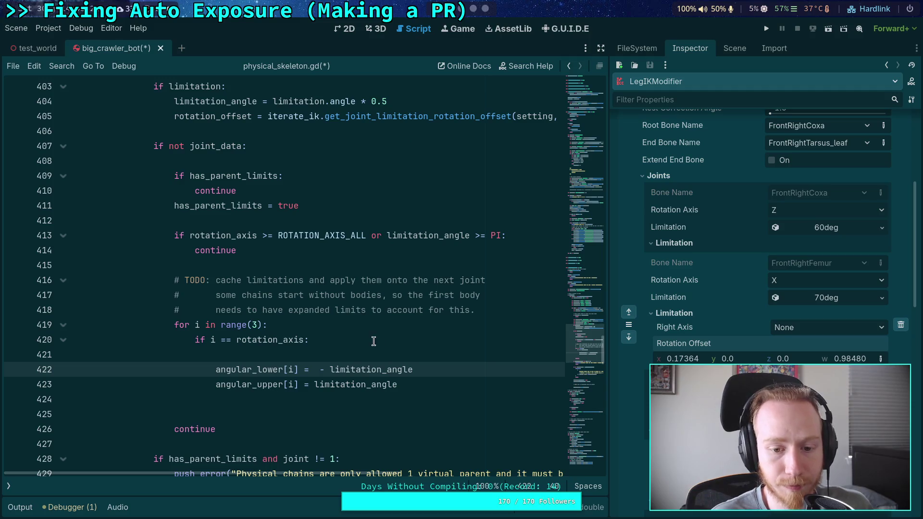
- Base both angular limits on rotation_offset[i], adding on the upper-limit line 423
left_click(317, 370)
type("rotation_")
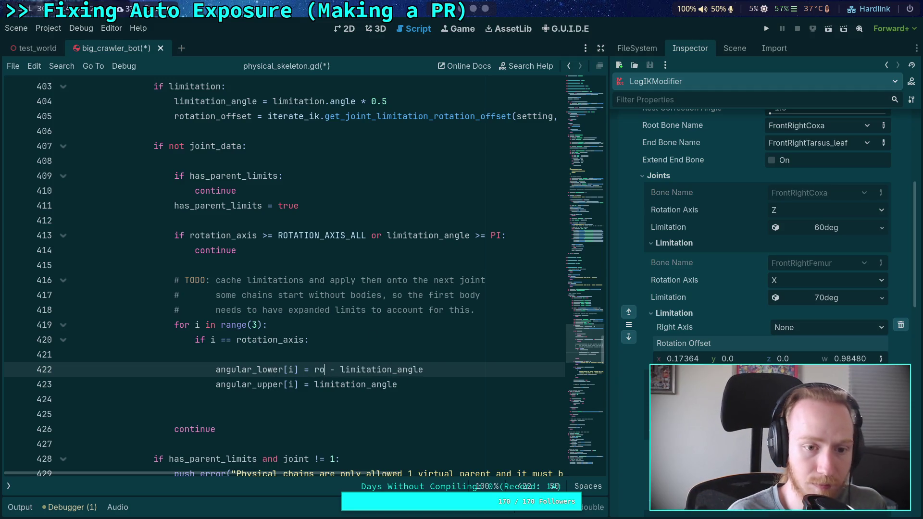
type("offs")
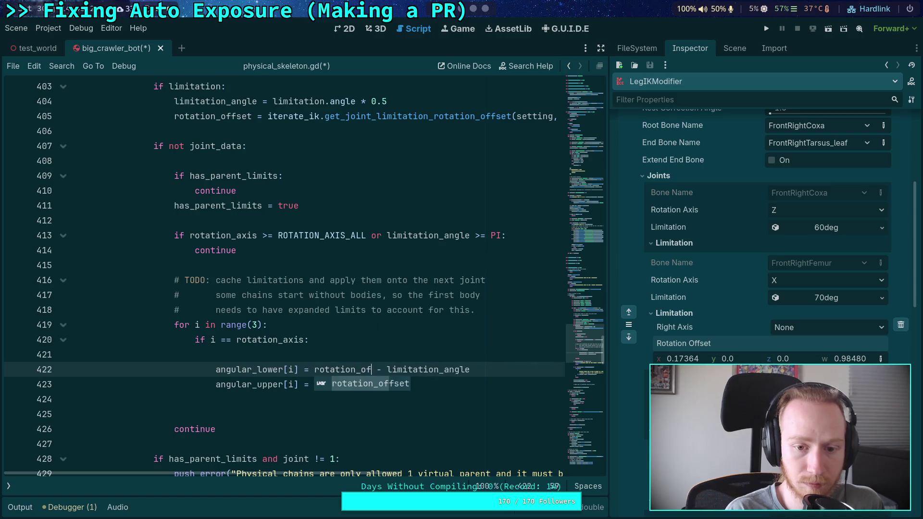
key("Return")
type("[i]")
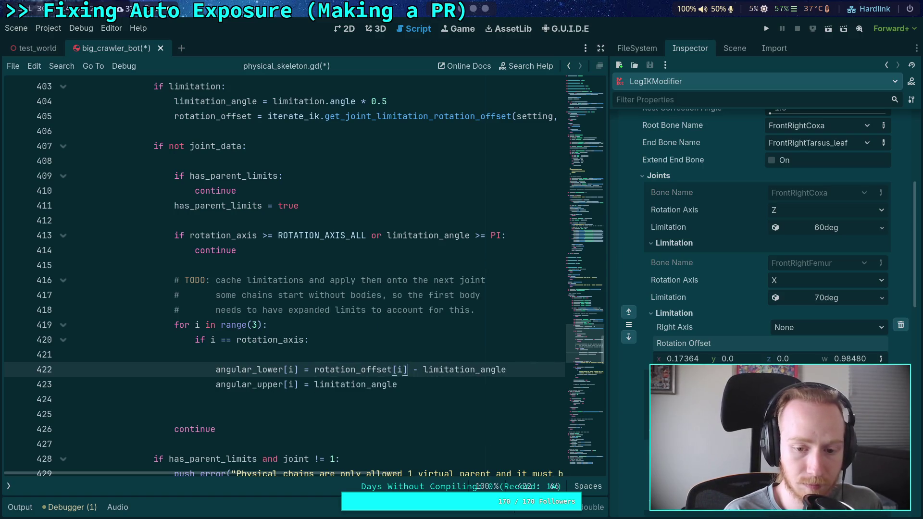
left_click(309, 386)
type("rotation_fo")
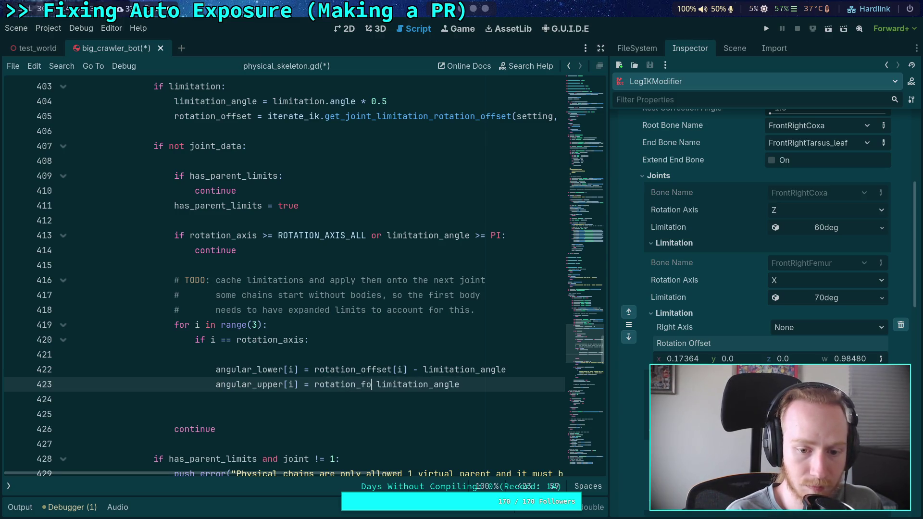
key("BackSpace")
key("BackSpace")
type("offset[i]")
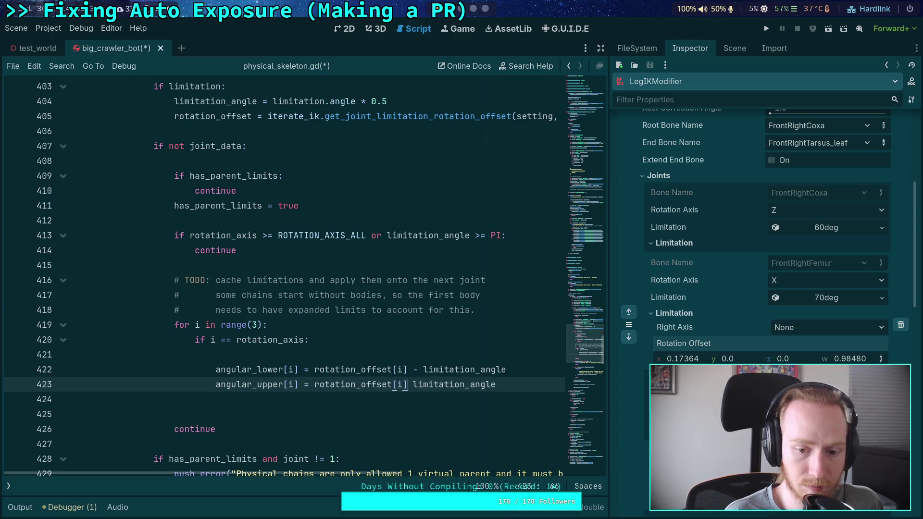
type(" +")
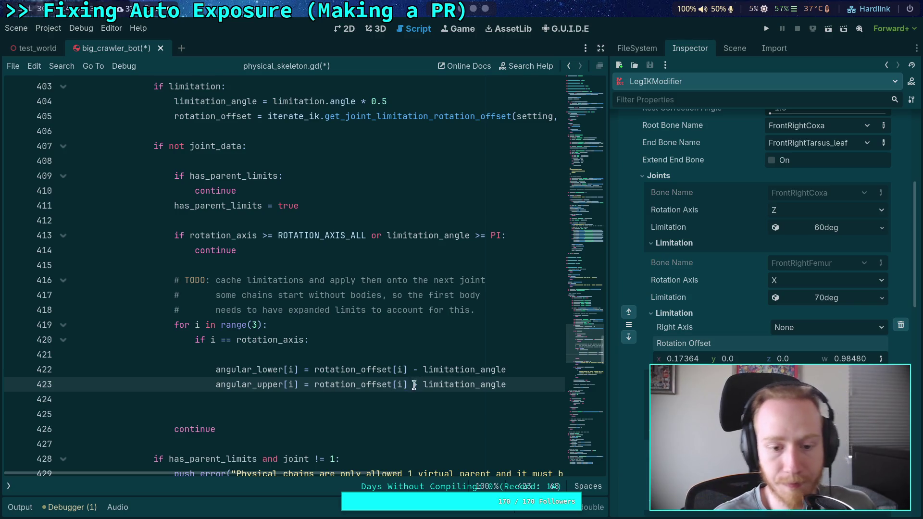
- Multiply limitation_angle by 0.5 on the lower-limit line
left_click(515, 387)
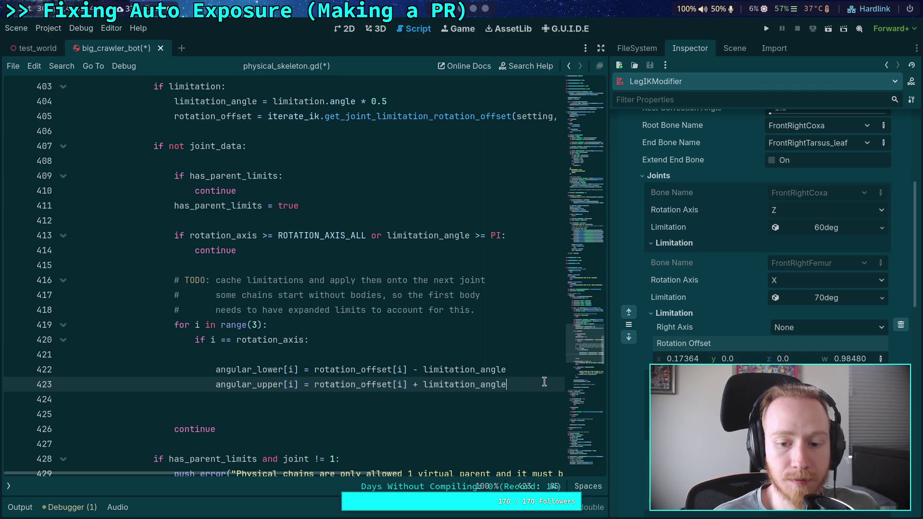
left_click(535, 369)
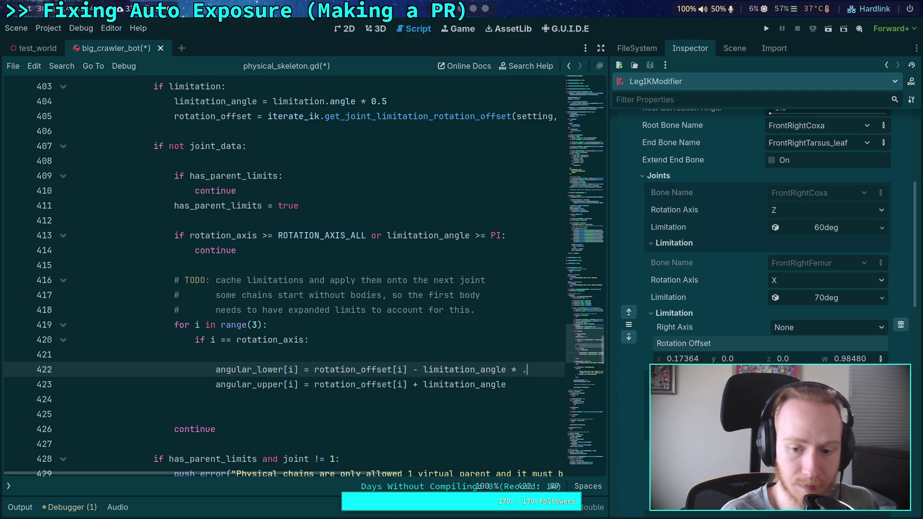
type(".")
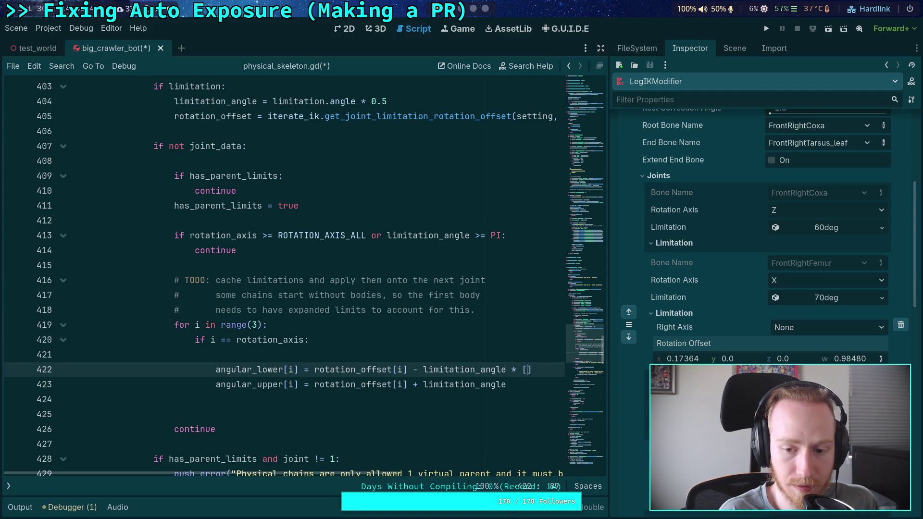
key("BackSpace")
type("0.5")
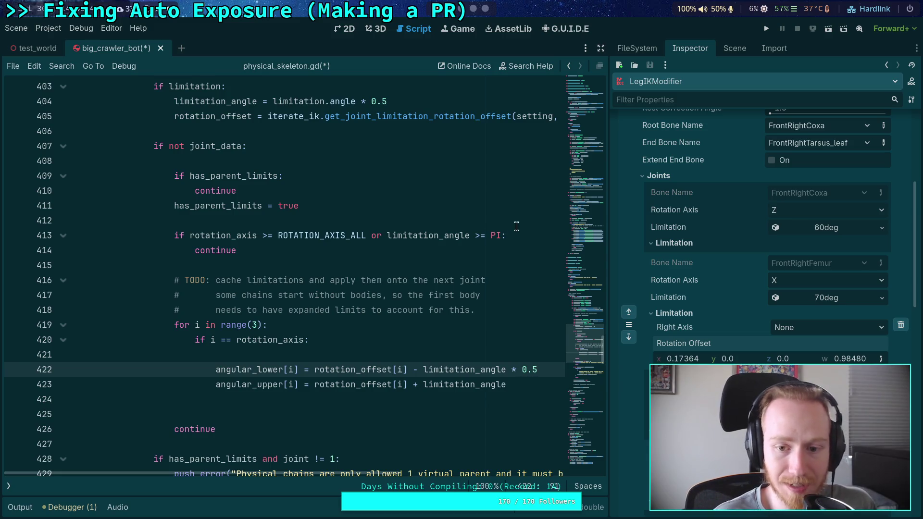
- Replace PI with TAU: the line 413 check becomes == TAU and the limitation_angle default becomes TAU
left_click_drag(471, 236, 499, 236)
type("== TAU")
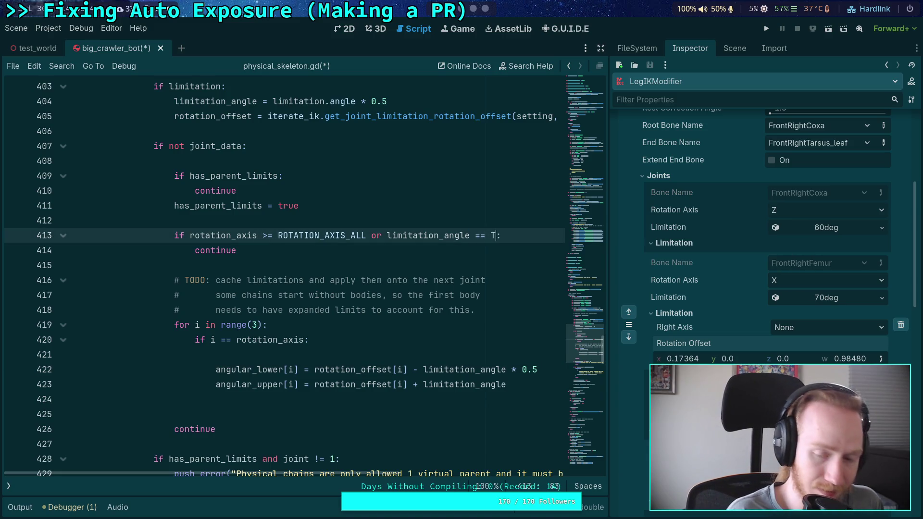
scroll(397, 170, "up", 2)
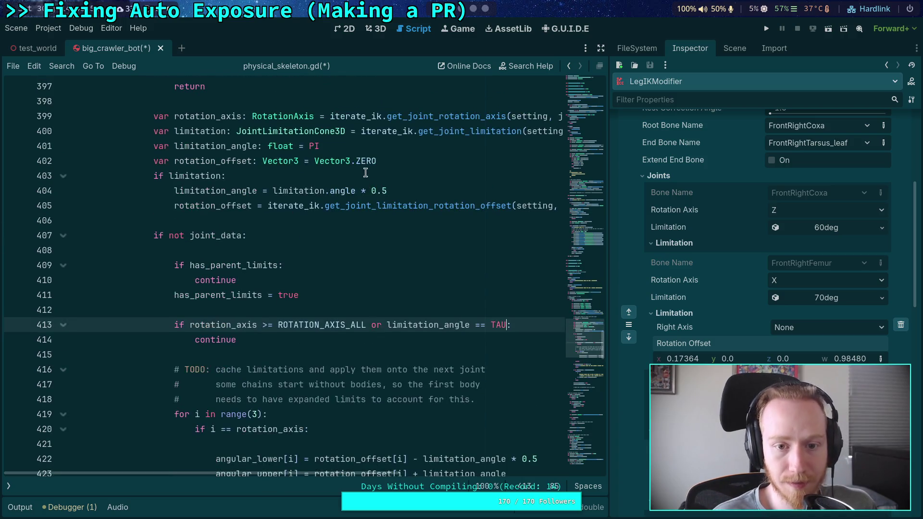
double_click(314, 145)
type("TAU")
scroll(542, 381, "down", 2)
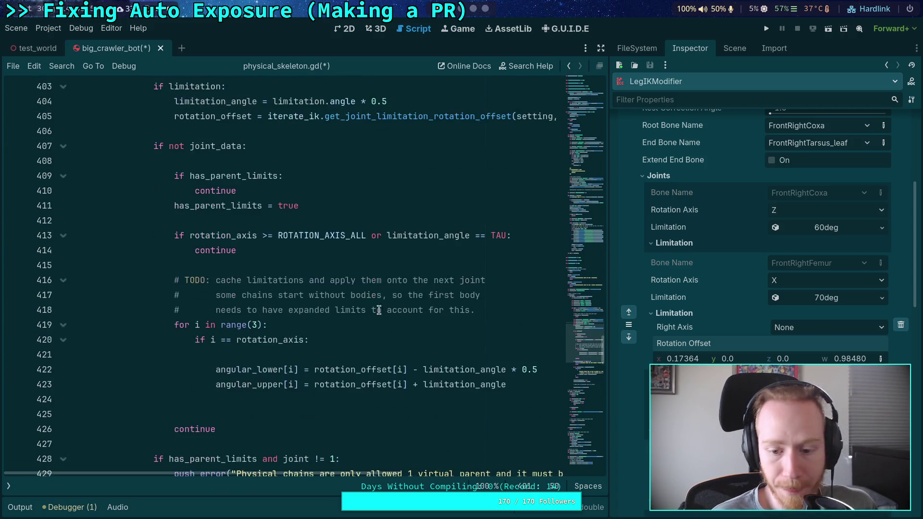
- Halve the upper limit too, and wrap both limitation_angle * 0.5 terms in parentheses
left_click(541, 382)
type("* 0.5")
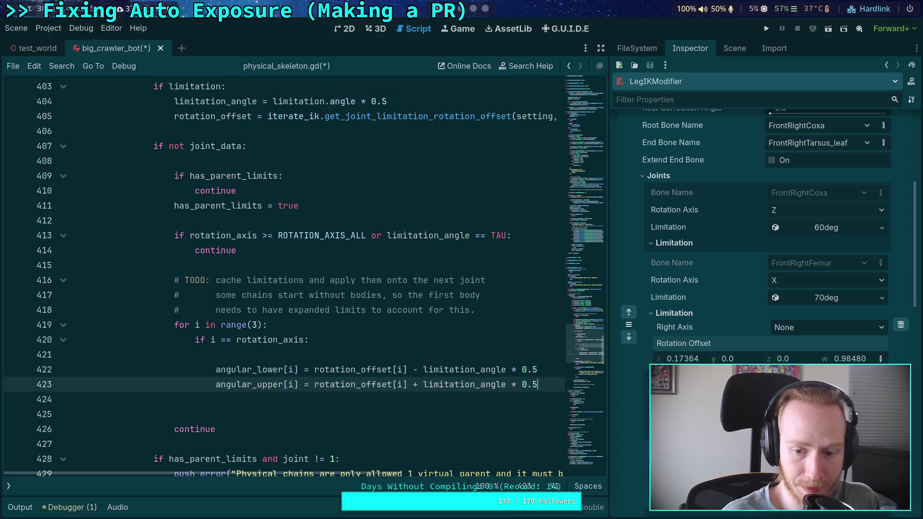
left_click(399, 348)
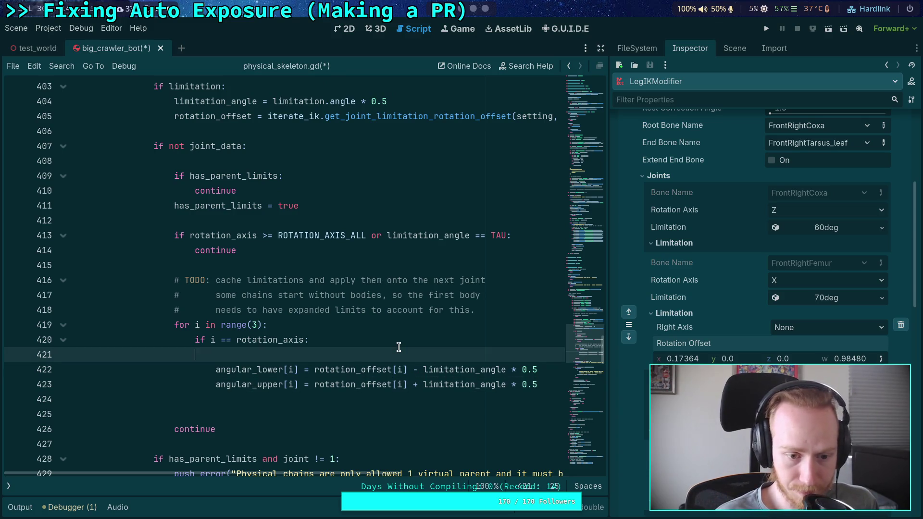
mouse_move(422, 370)
left_mouse_down()
mouse_move(540, 384)
mouse_move(568, 368)
left_mouse_up()
type("(")
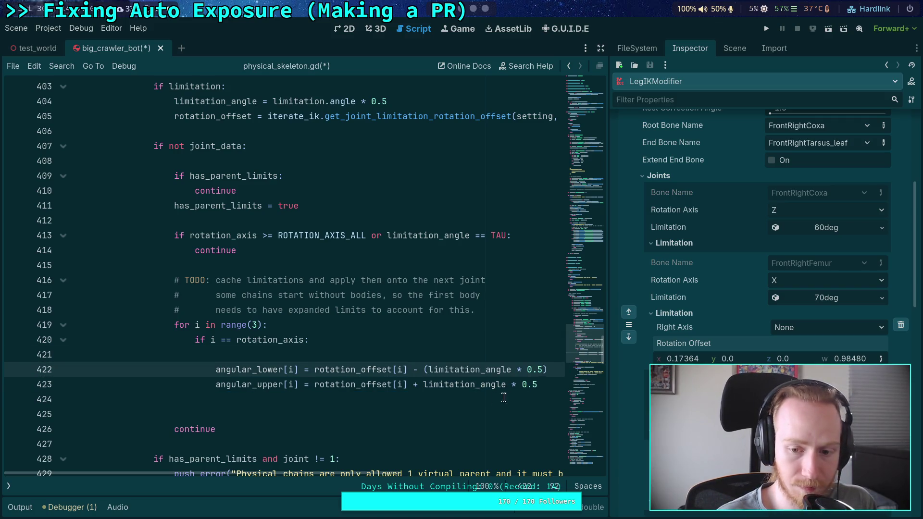
left_click_drag(423, 384, 565, 383)
type("(")
- Delete the empty line 421 above the angular limits
left_click(408, 409)
left_click(360, 346)
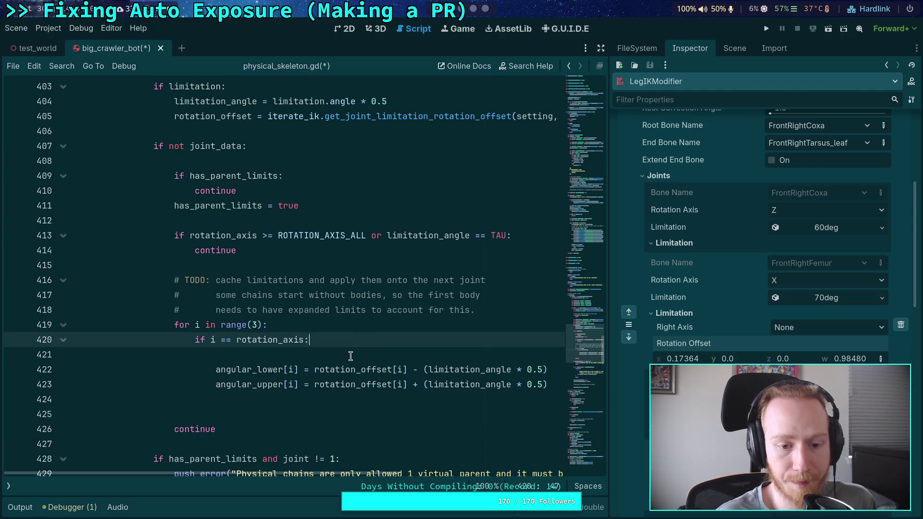
left_click(347, 358)
key("Delete")
left_click(414, 380)
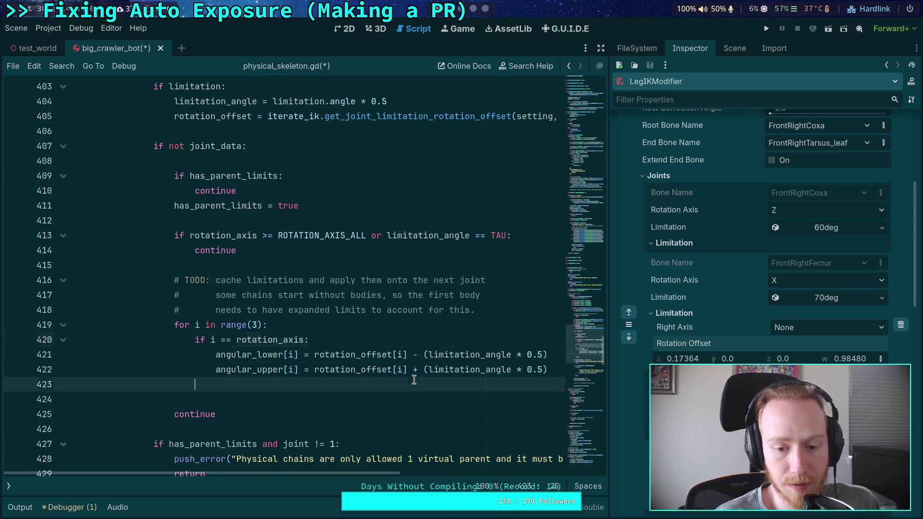
- Add an elif absf(rotation_offset[i]) >= : line after the limits, threshold left blank
type("el")
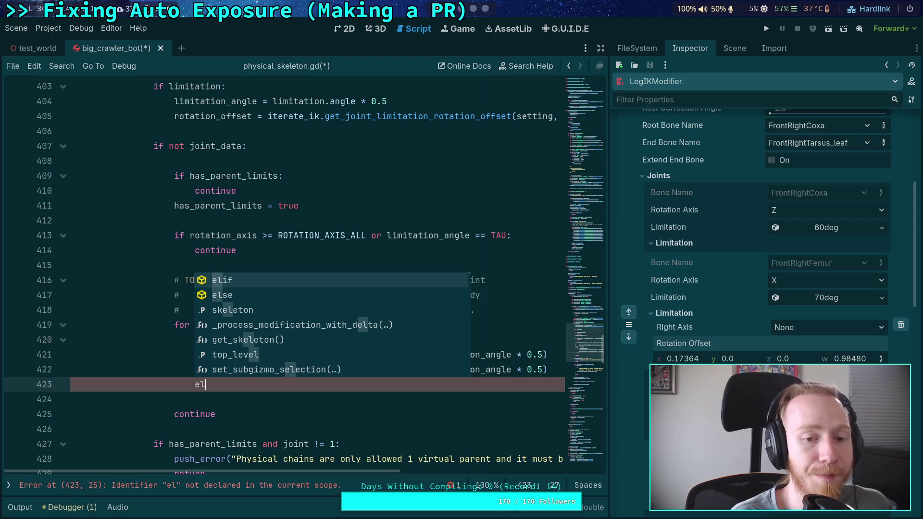
key("Return")
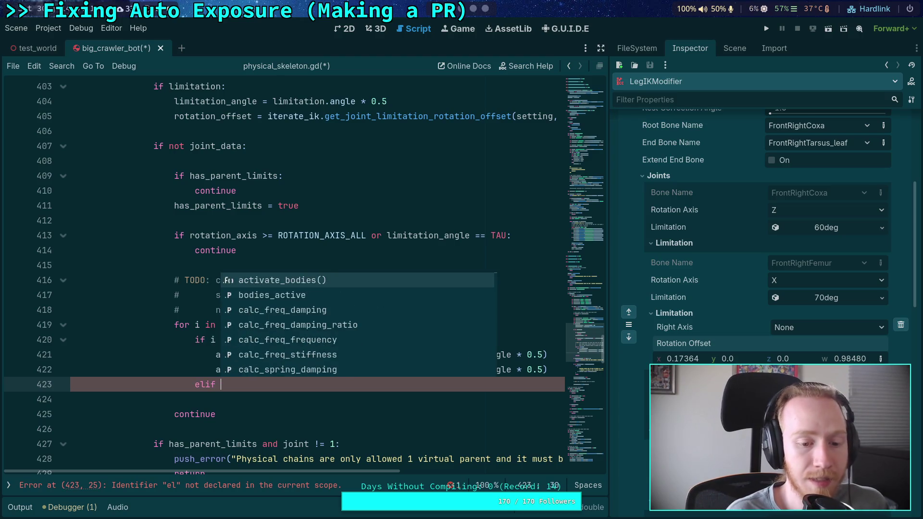
key("Escape")
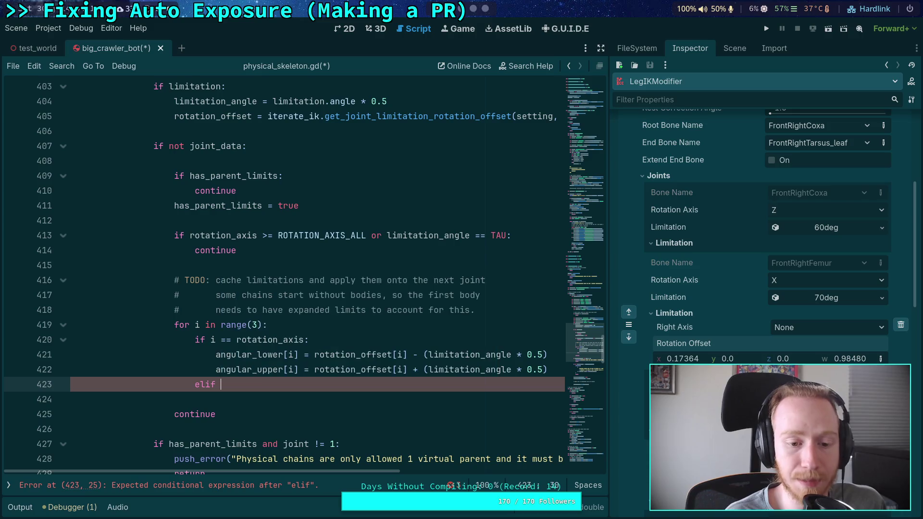
type("rot")
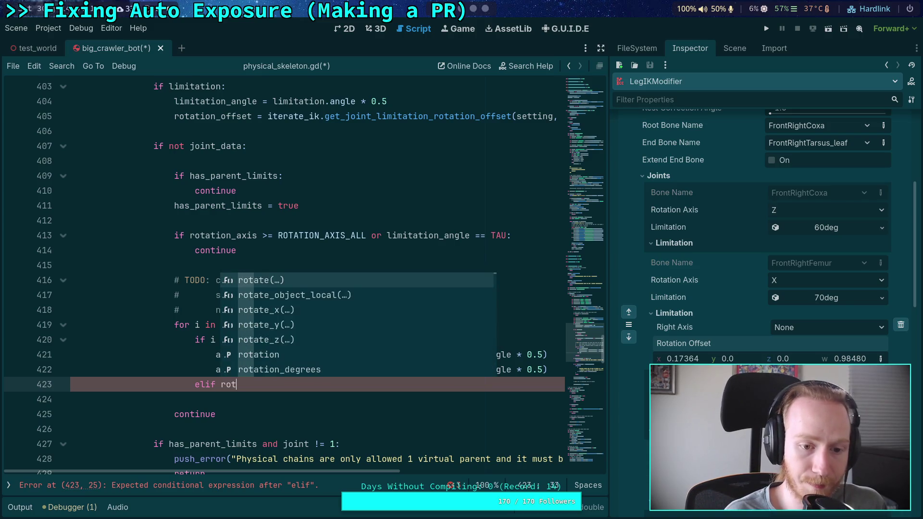
type("ation_offset[i]:")
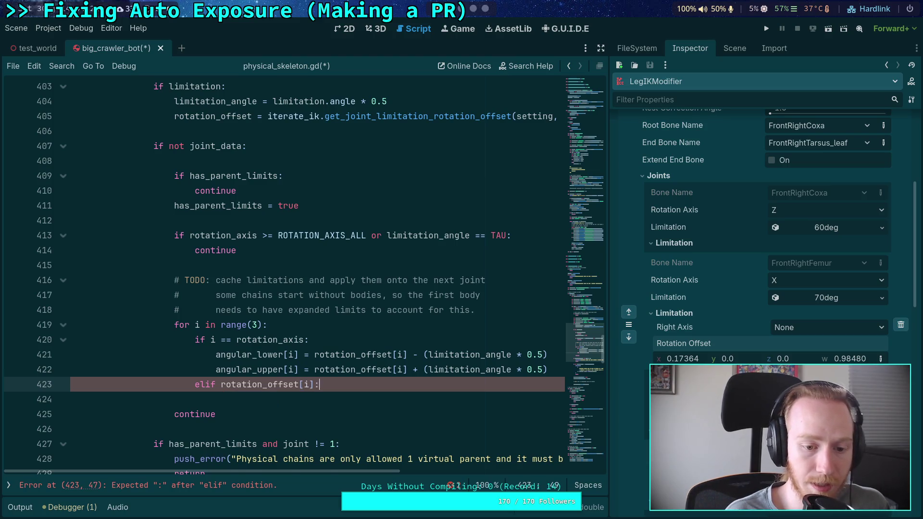
key("Return")
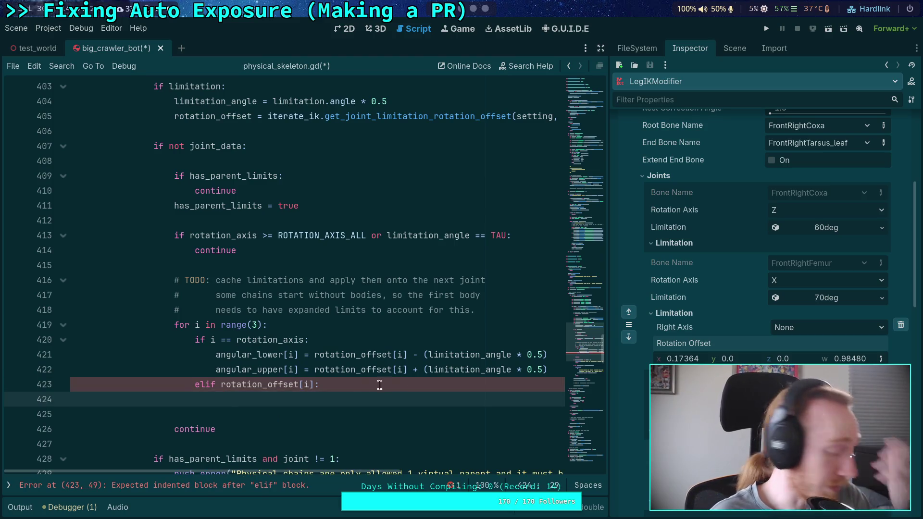
left_click(316, 384)
left_click(219, 385)
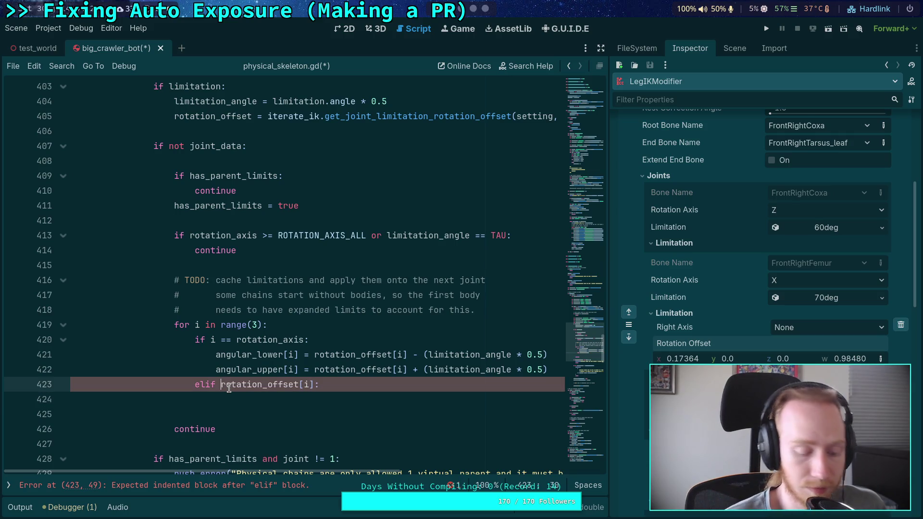
type("absf(")
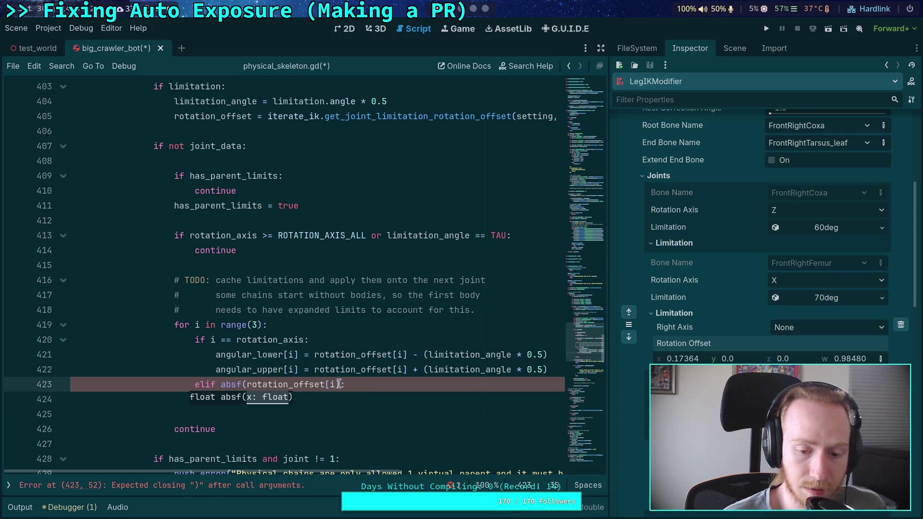
left_click(341, 384)
type(") >")
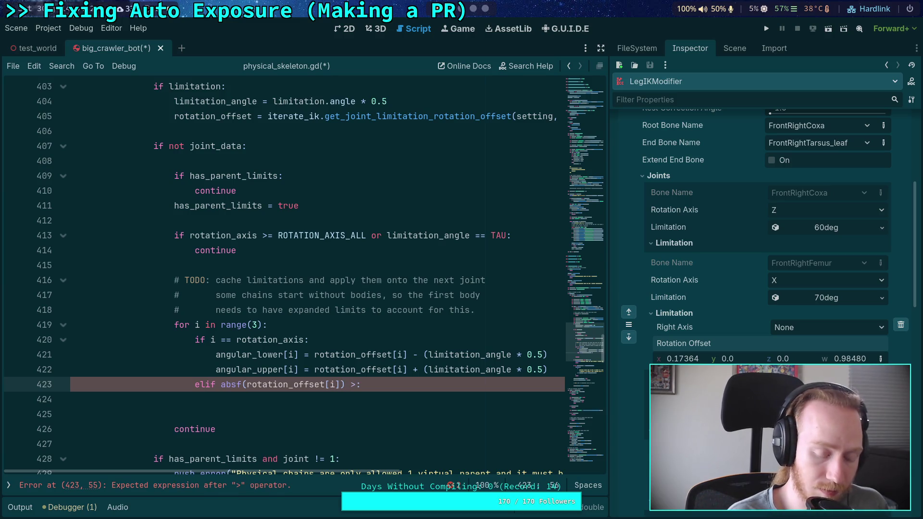
type("=")
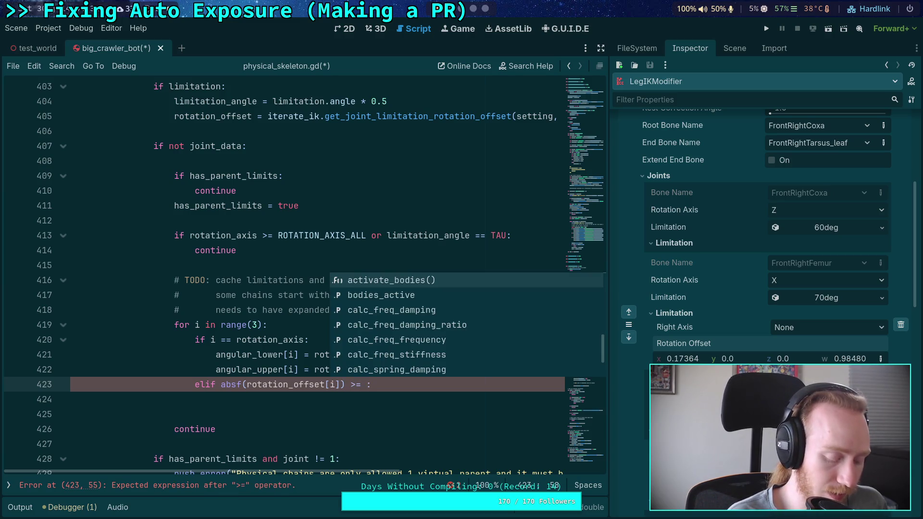
scroll(456, 12, "down", 3)
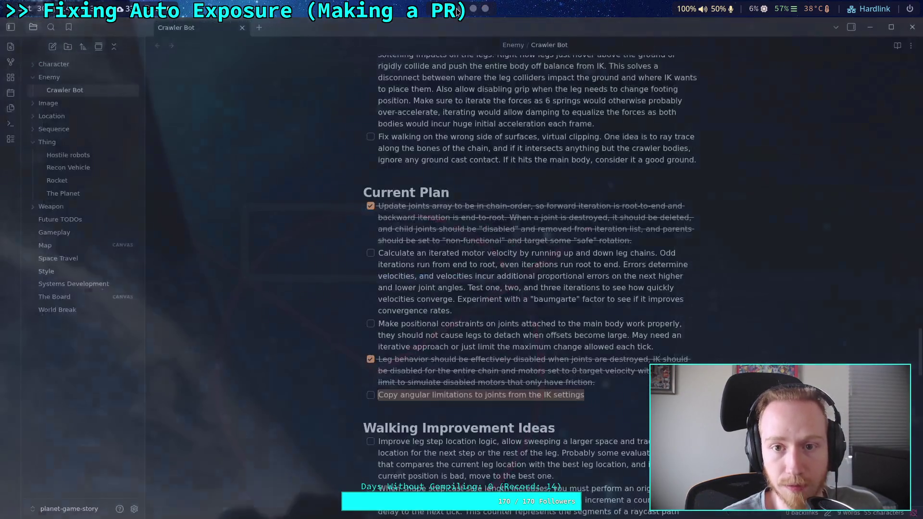
- Run import math and math.radians(0.1) in the Python REPL, then go back to Godot
scroll(457, 11, "down", 1)
left_click(552, 27)
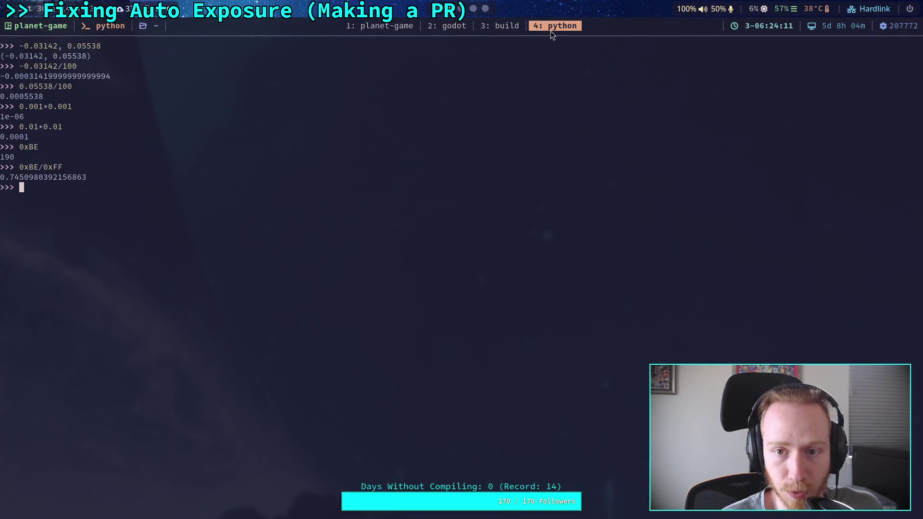
type("import math")
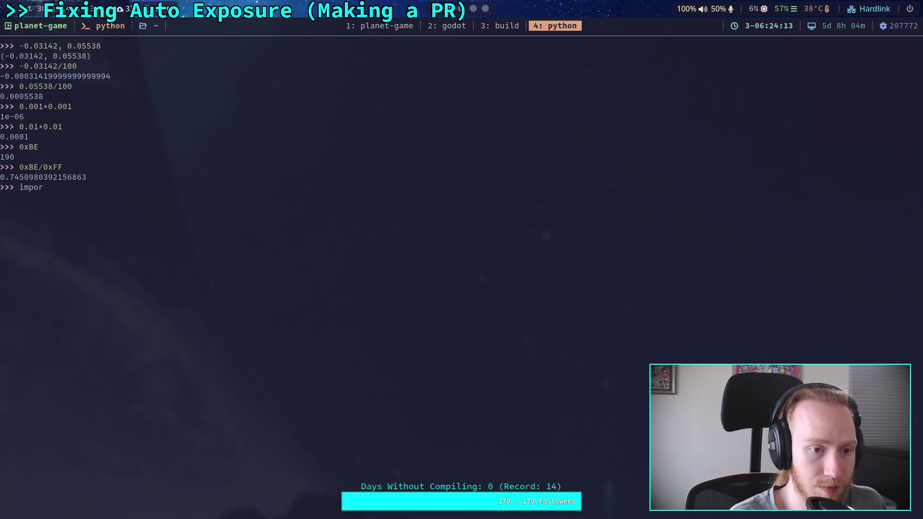
key("Return")
type("math.radia")
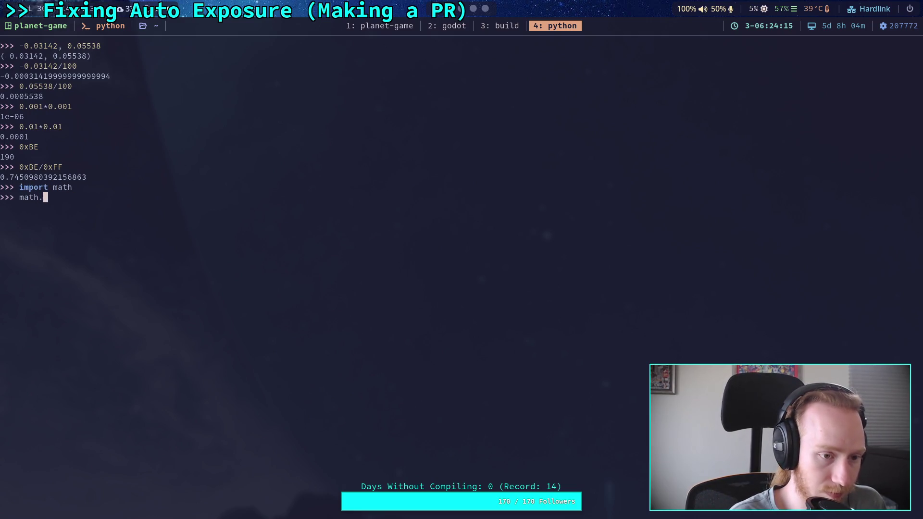
type("ns(0.1)")
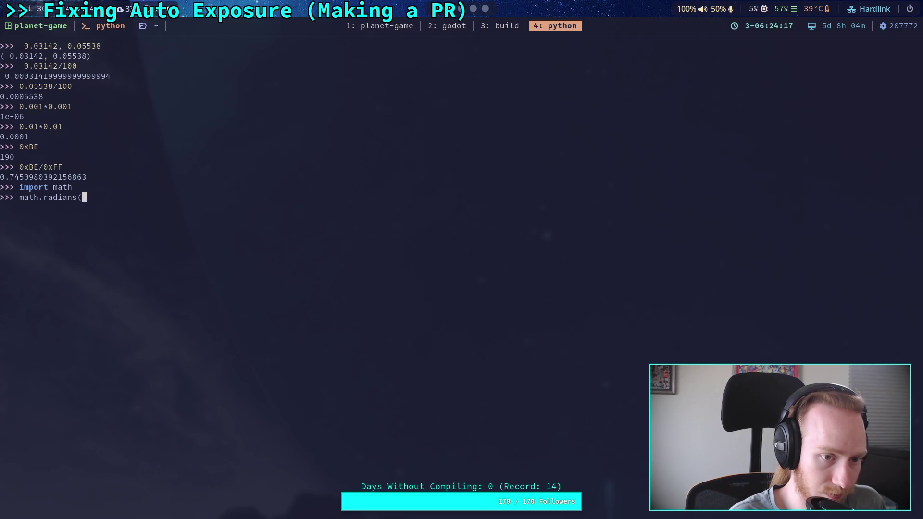
key("Return")
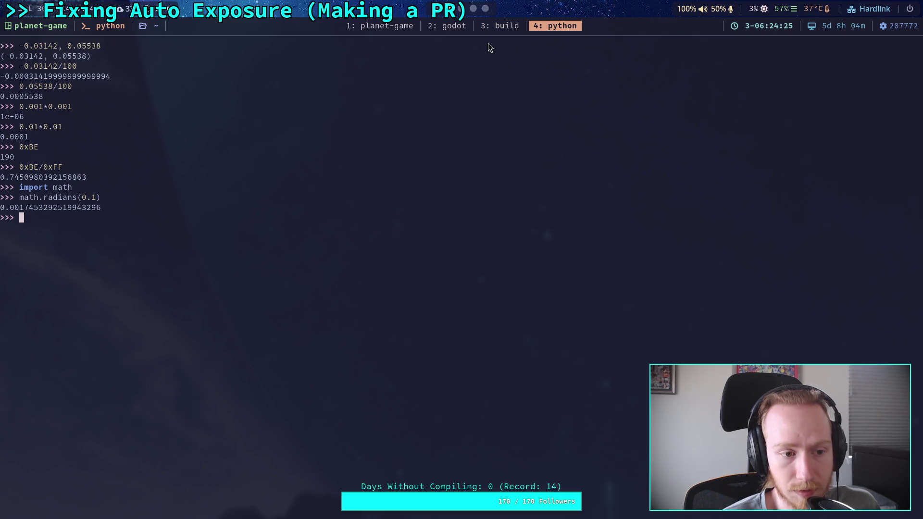
left_click(445, 25)
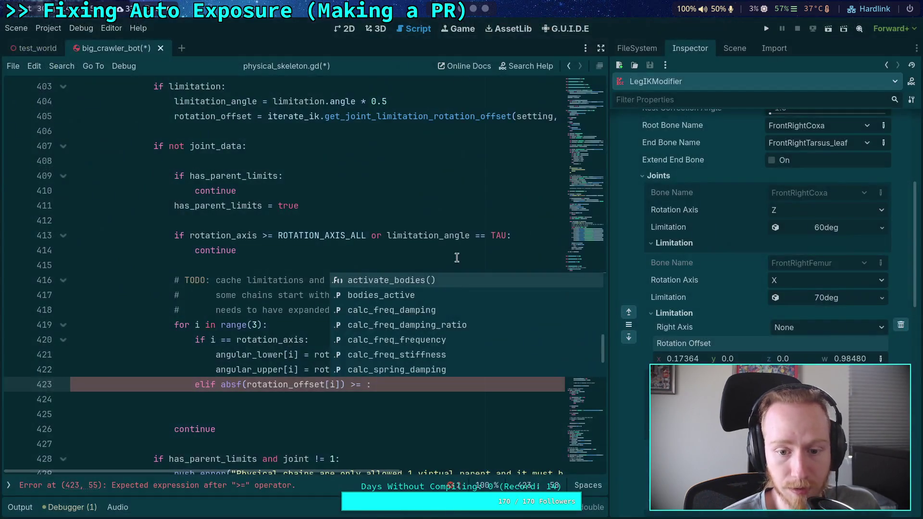
- Set the elif threshold to 1.74e-3 with the comment '# about 0.1 degrees'
type("1.")
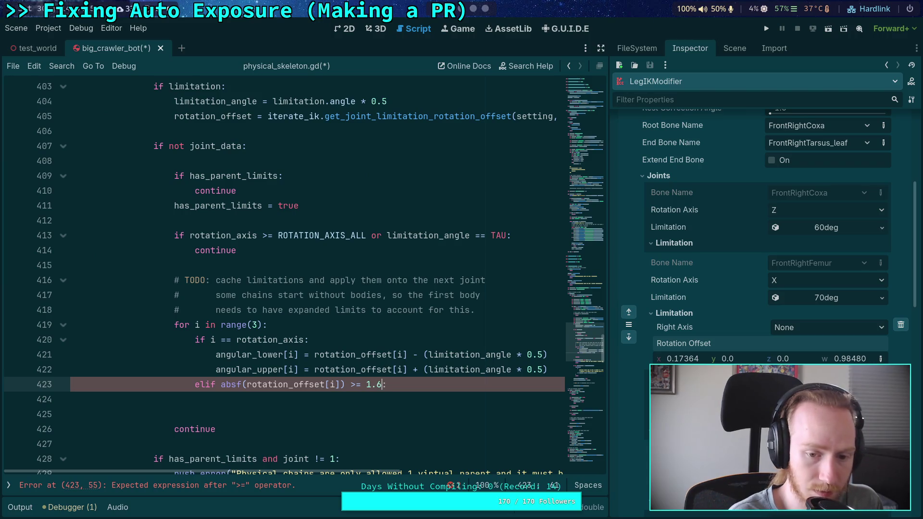
type("74e")
type("-3")
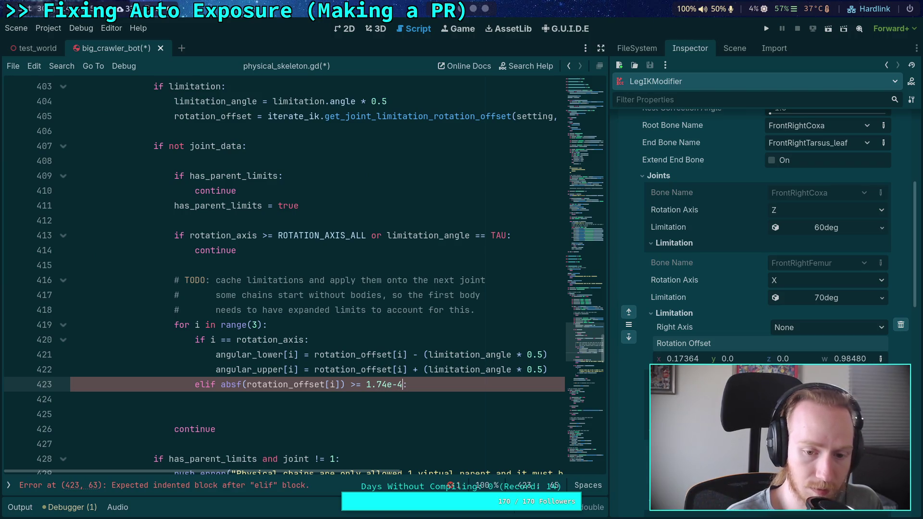
key("Up")
left_click(402, 384)
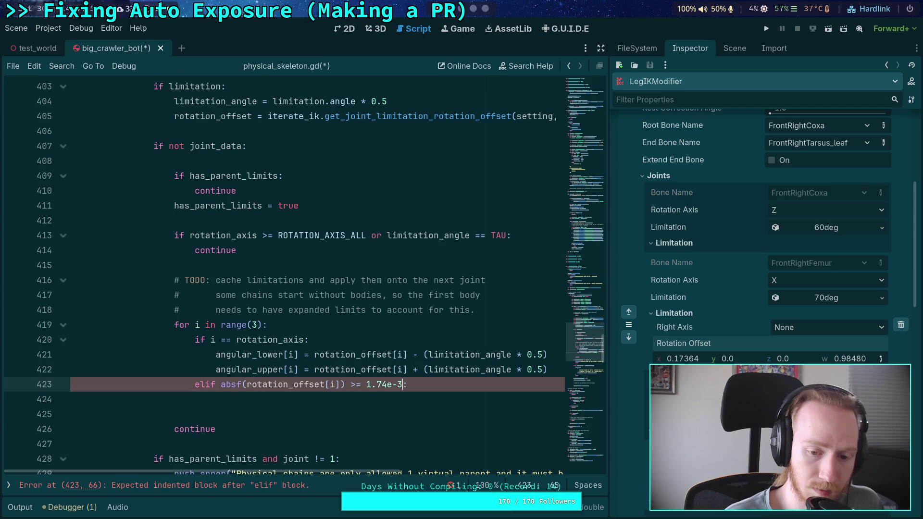
type("# about ")
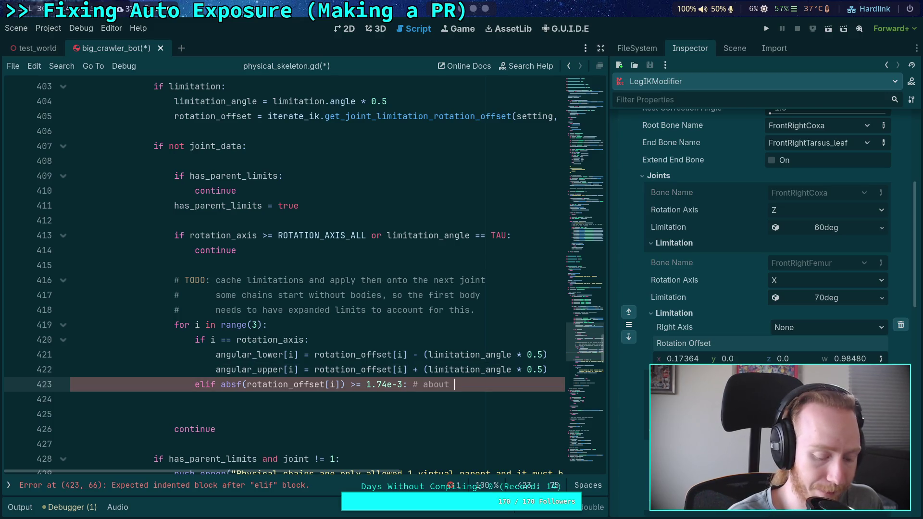
type("0.1 degrees")
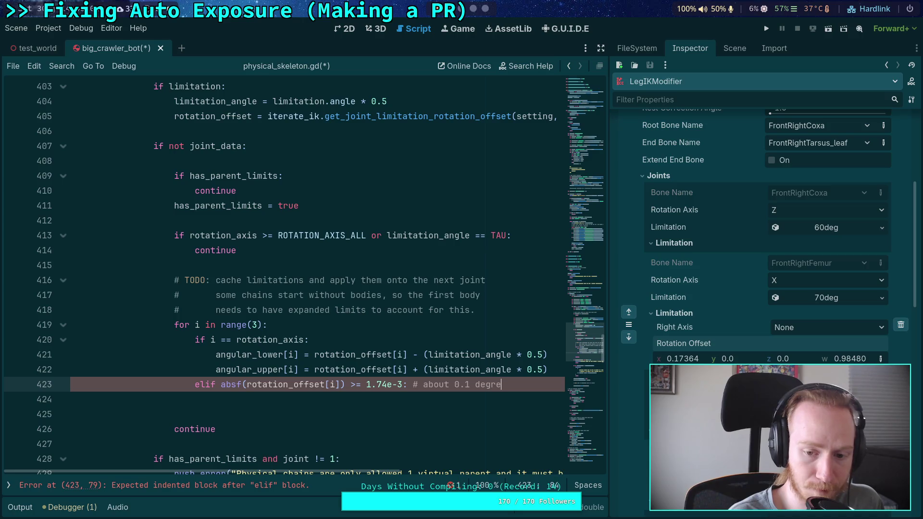
key("Return")
- Start a push_error call with the message 'Reading strange rotation offset that rotates on %s'
type("p")
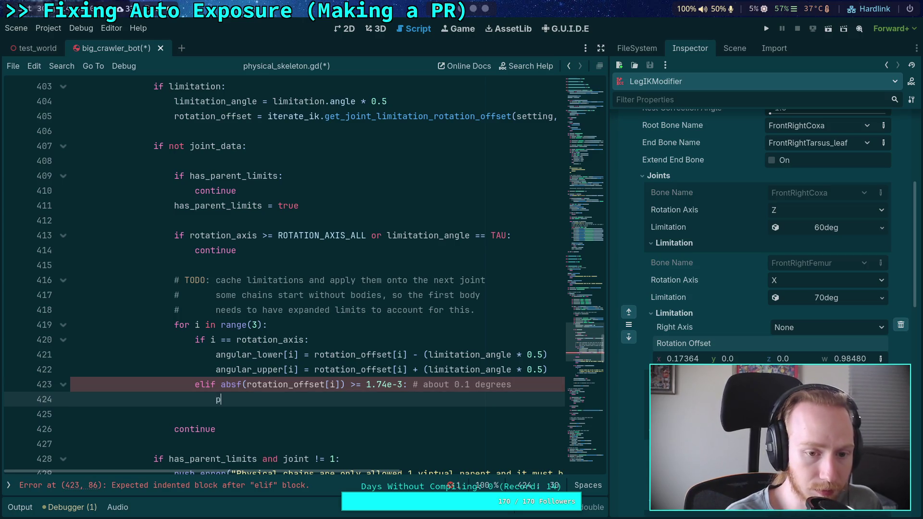
type("ush_error(\"")
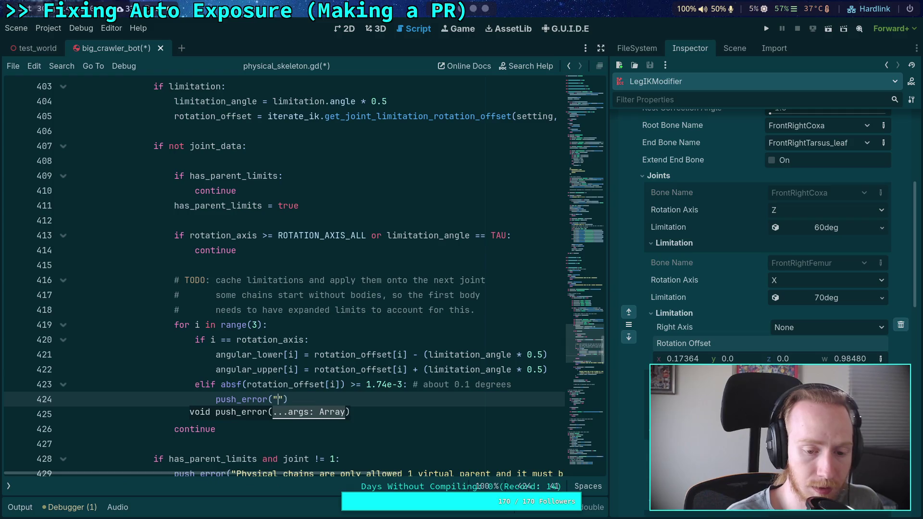
type("Readi")
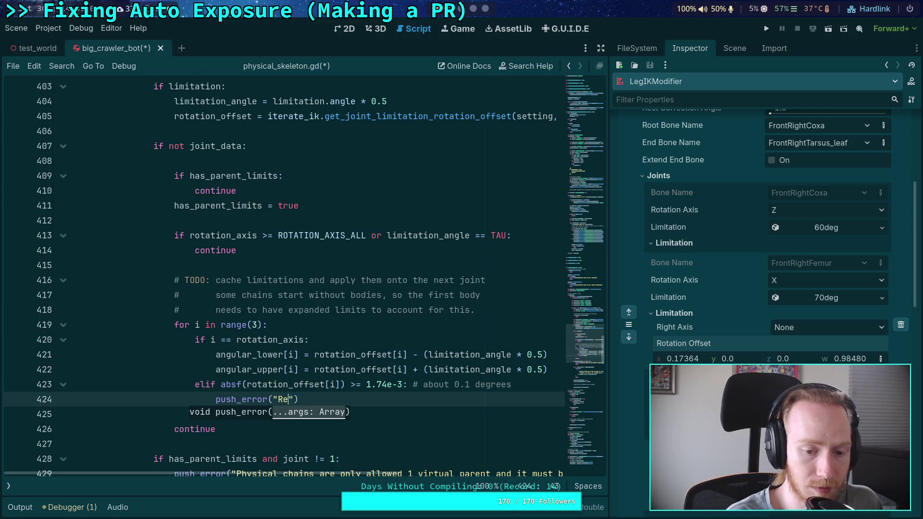
type("ng ")
type("strange r")
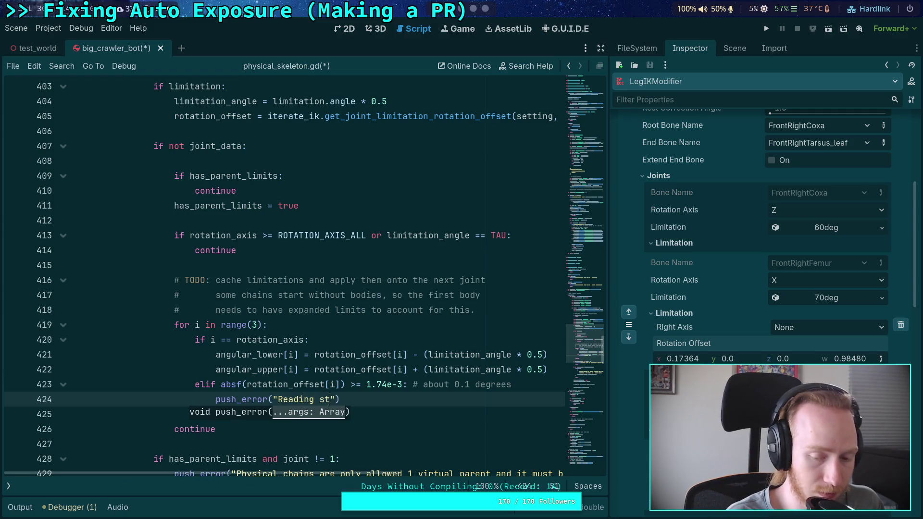
type("otation offest")
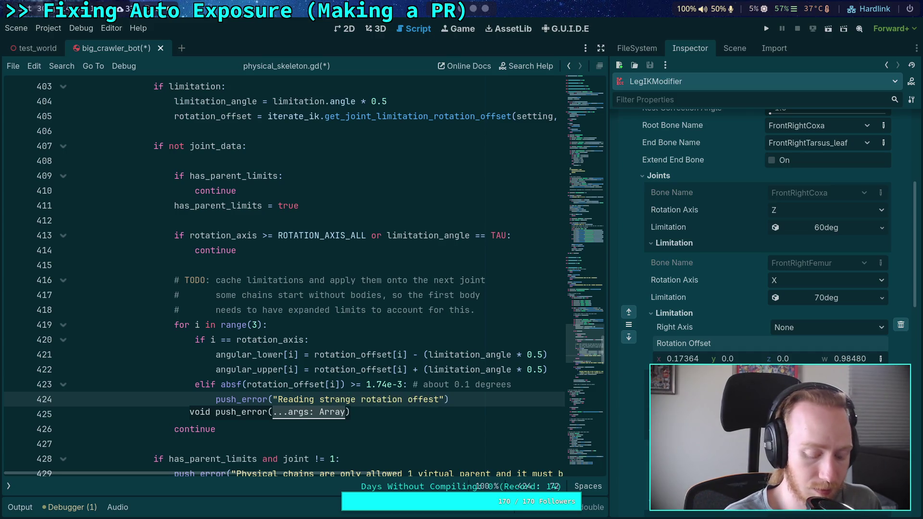
key("BackSpace")
key("BackSpace")
key("BackSpace")
type("set")
key("BackSpace")
key("BackSpace")
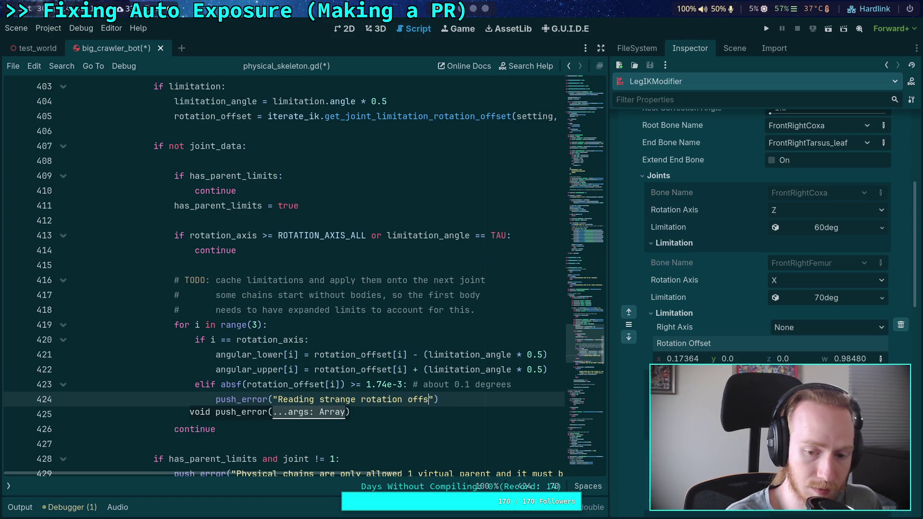
type("et that ")
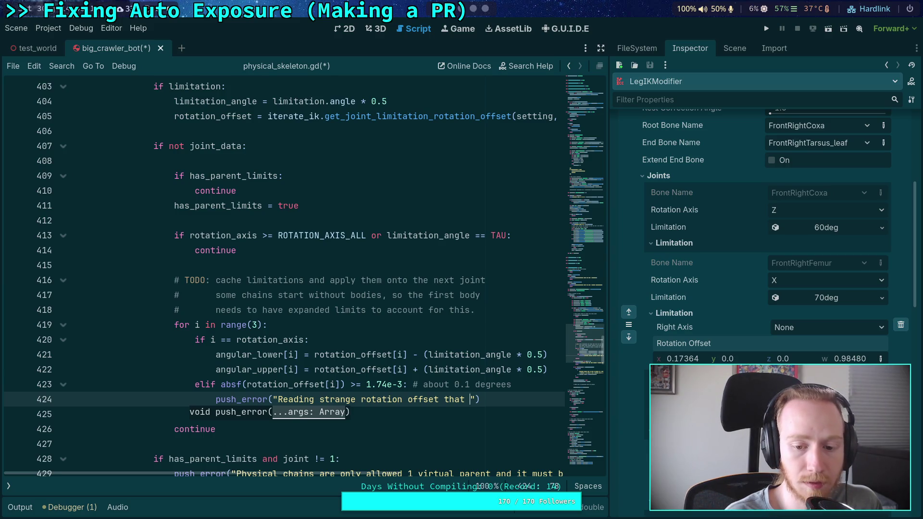
type("rotates o")
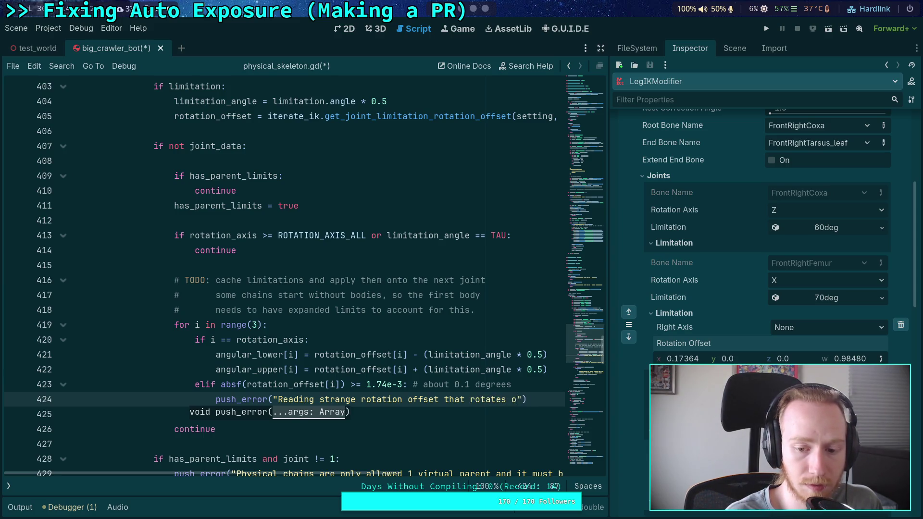
type("n the ")
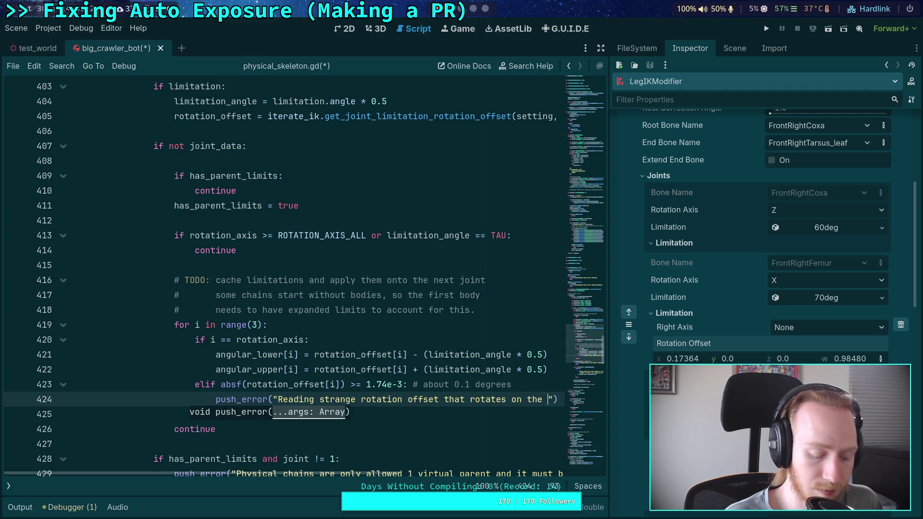
type("$")
key("BackSpace")
type("%s")
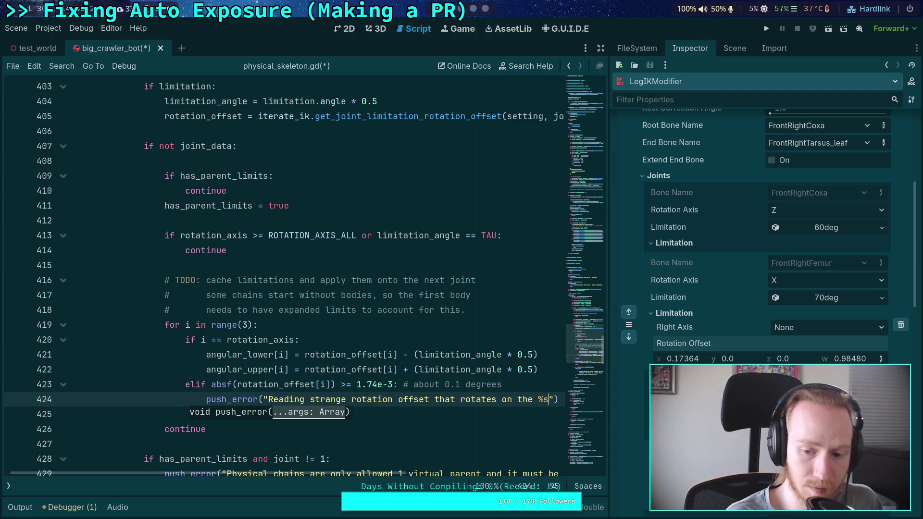
type("\"")
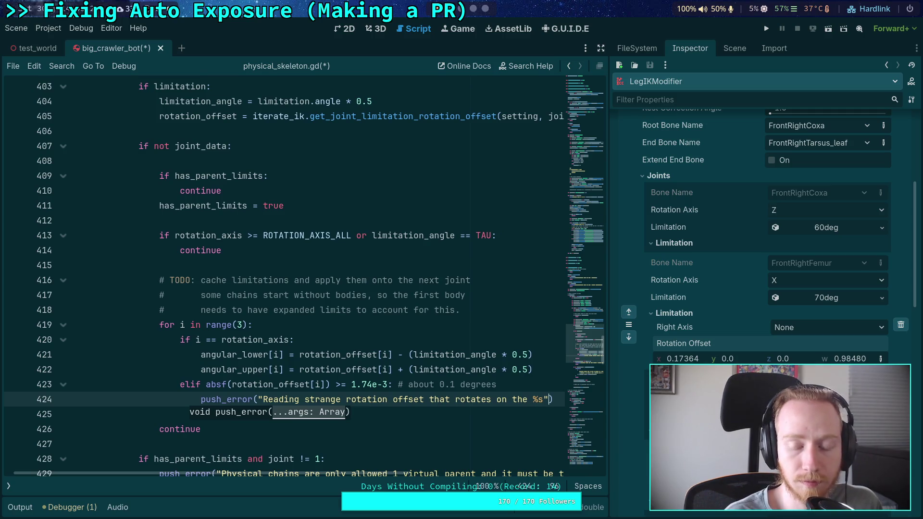
left_click_drag(512, 399, 531, 399)
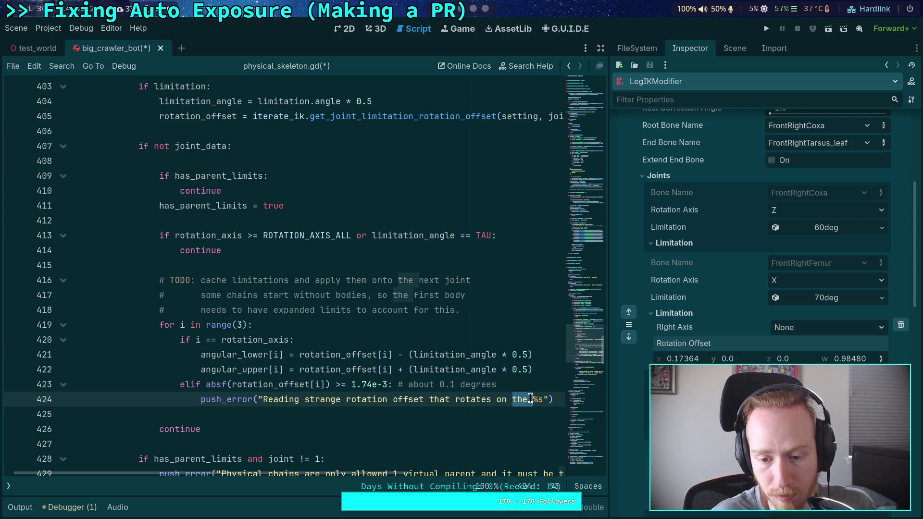
key("BackSpace")
key("BackSpace")
- Reword the message to 'offset that has %s but the limit is on %s'
left_click_drag(608, 368, 704, 367)
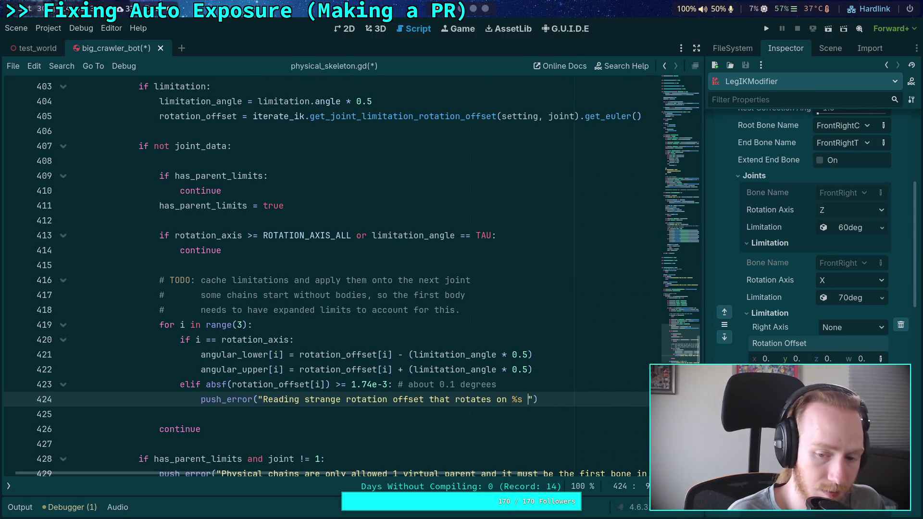
type("but ")
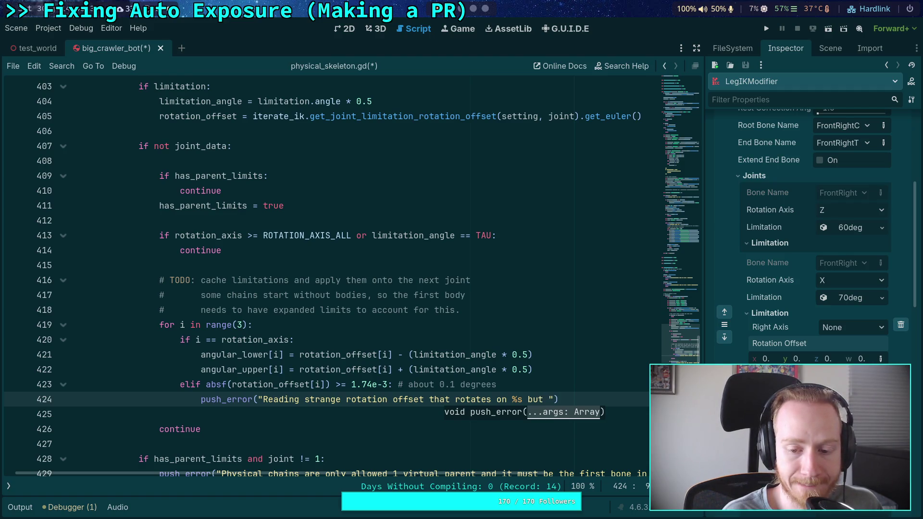
type("the limi")
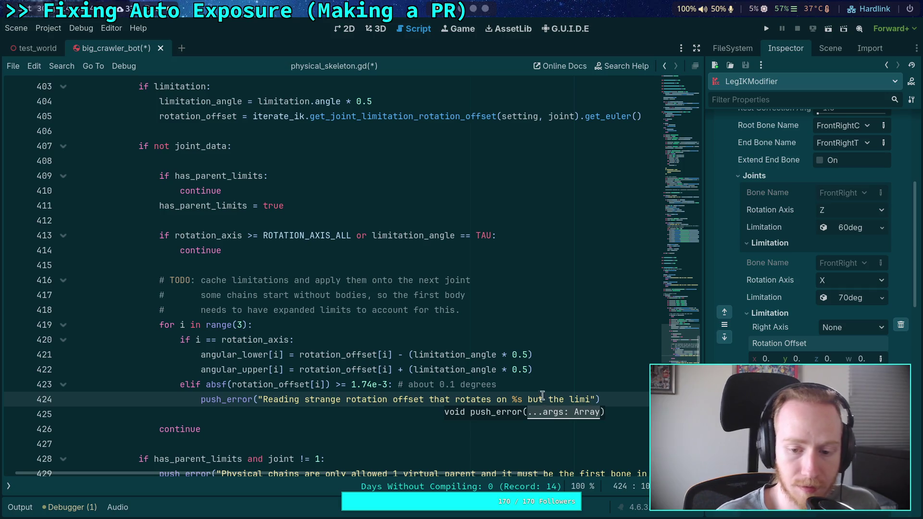
left_click_drag(454, 400, 504, 400)
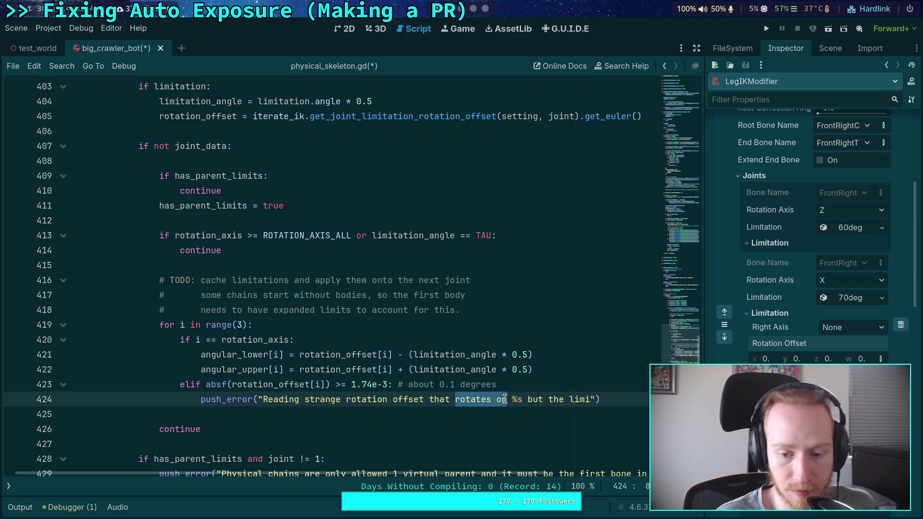
type("has")
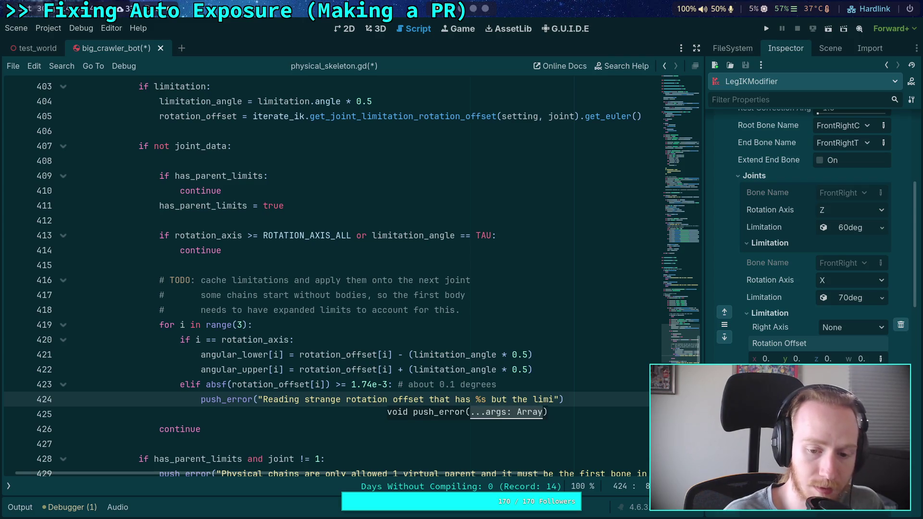
left_click(556, 399)
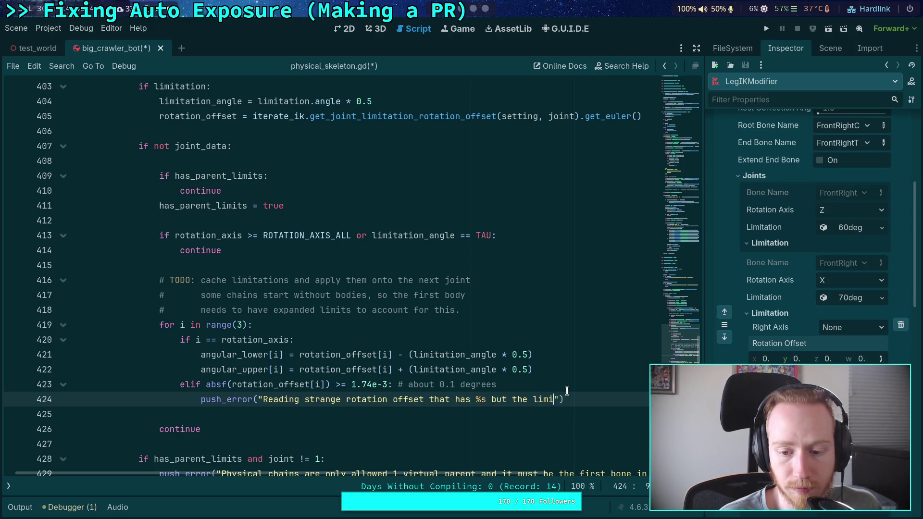
type("t is o")
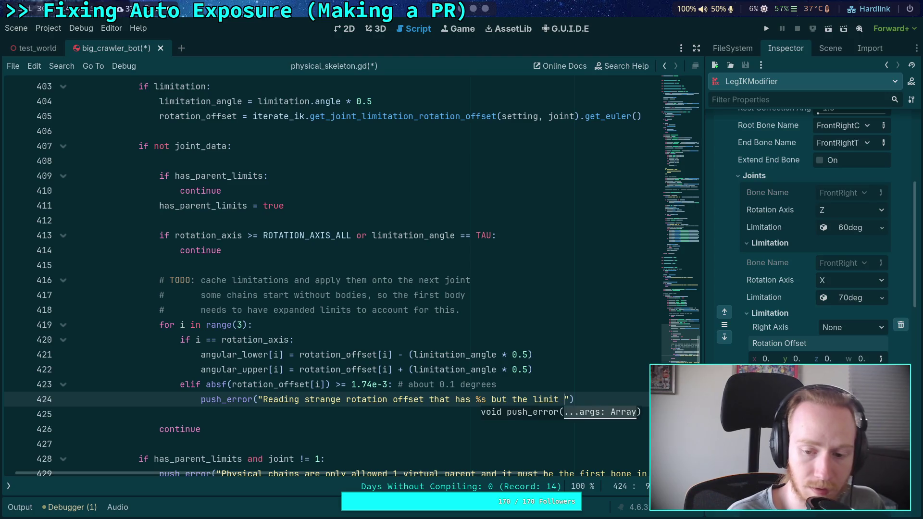
type("n %s")
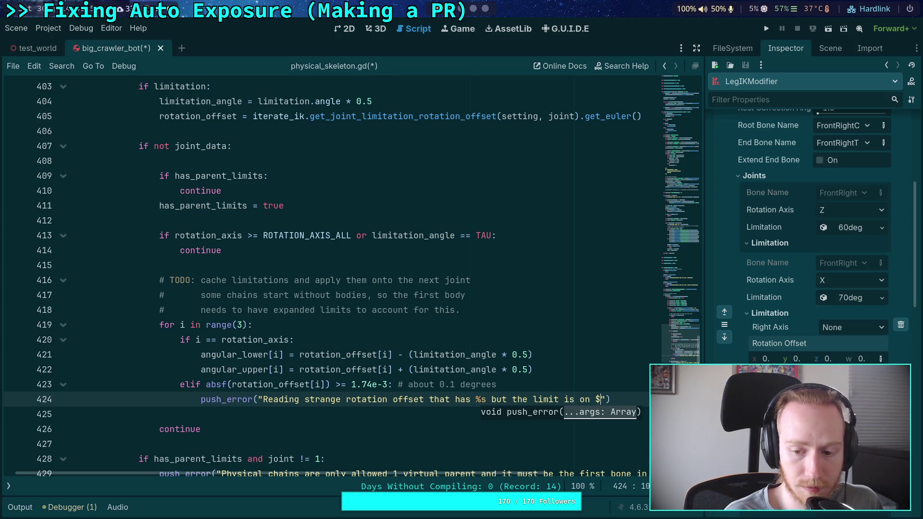
- Move the message argument and the closing parenthesis onto their own lines
left_click(258, 400)
key("Return")
key("Return")
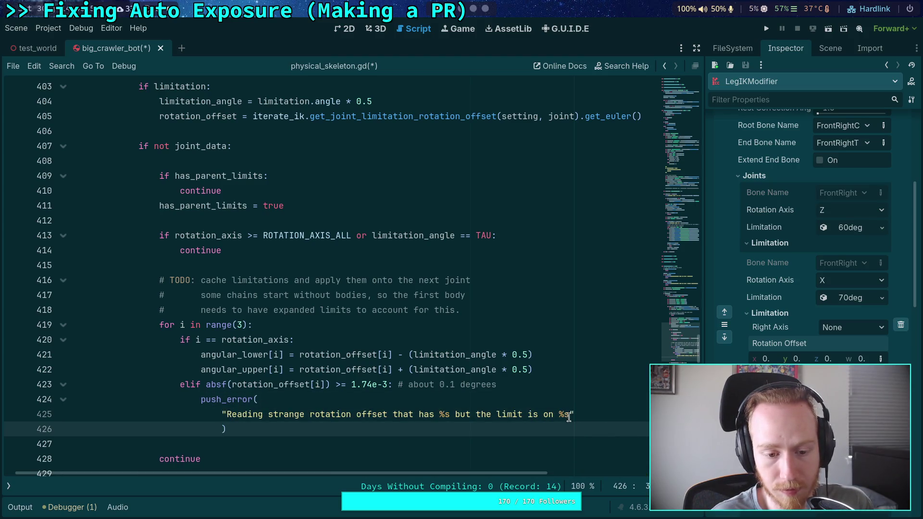
- Wrap the message in its own parentheses and indent it one level further
left_click(321, 409)
key("ctrl+shift+Return")
type("(")
key("Return")
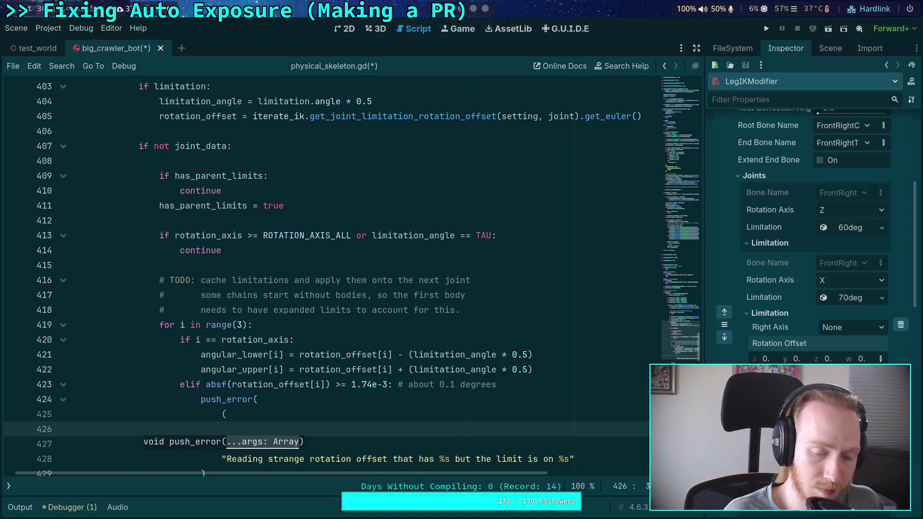
key("Down")
key("Down")
key("alt+Up")
key("alt+Up")
key("Home")
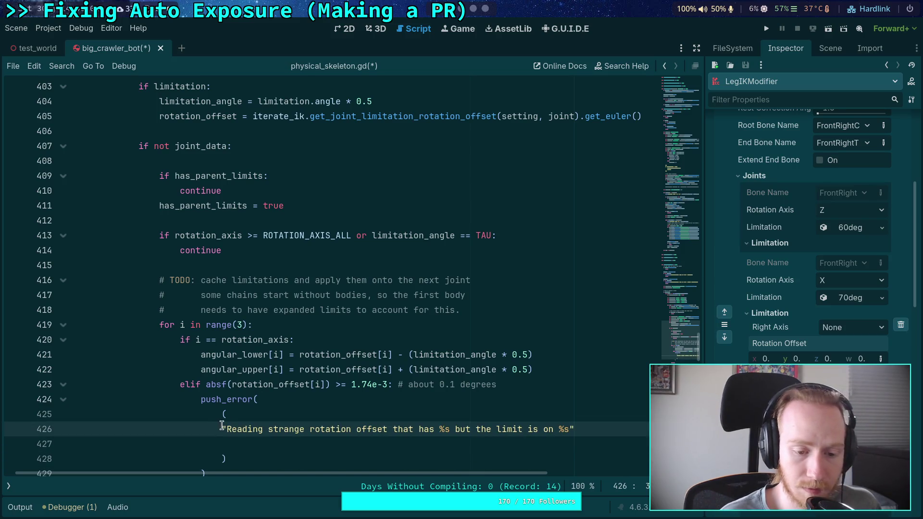
key("Tab")
- End the first sentence with a period and add 'This is certainly a mistake, please correct the offset'
left_click(622, 429)
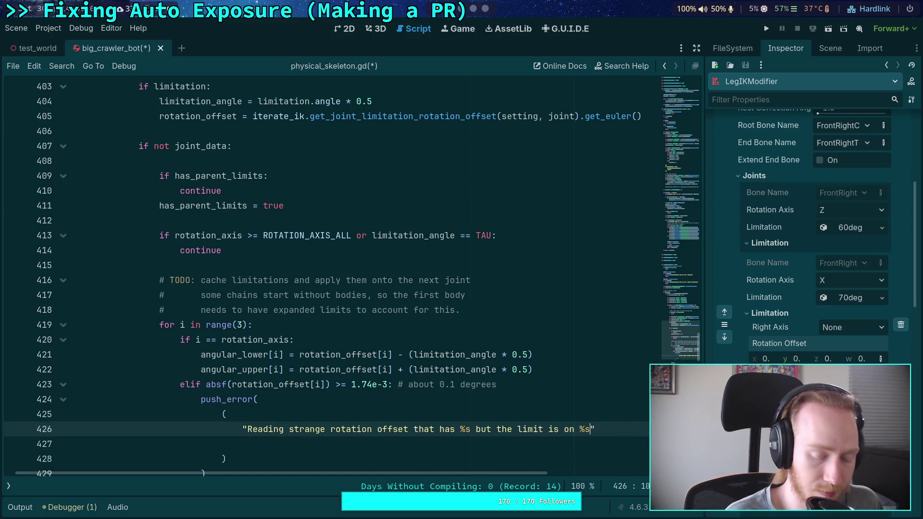
key("Left")
type(".")
key("Right")
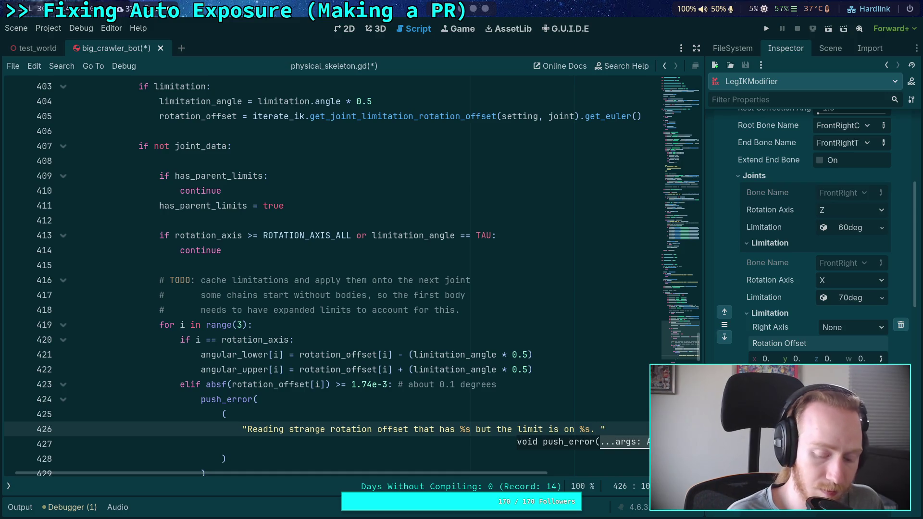
key("Down")
type("\"")
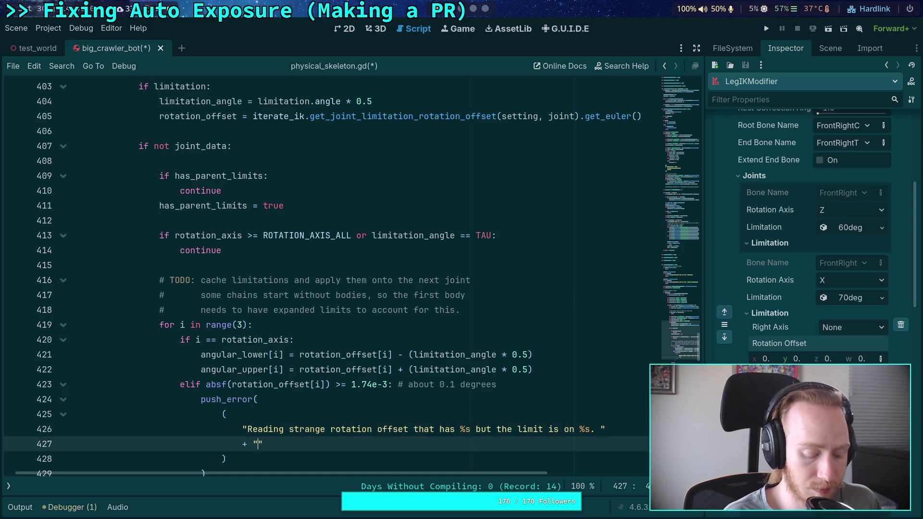
type("This is certainly")
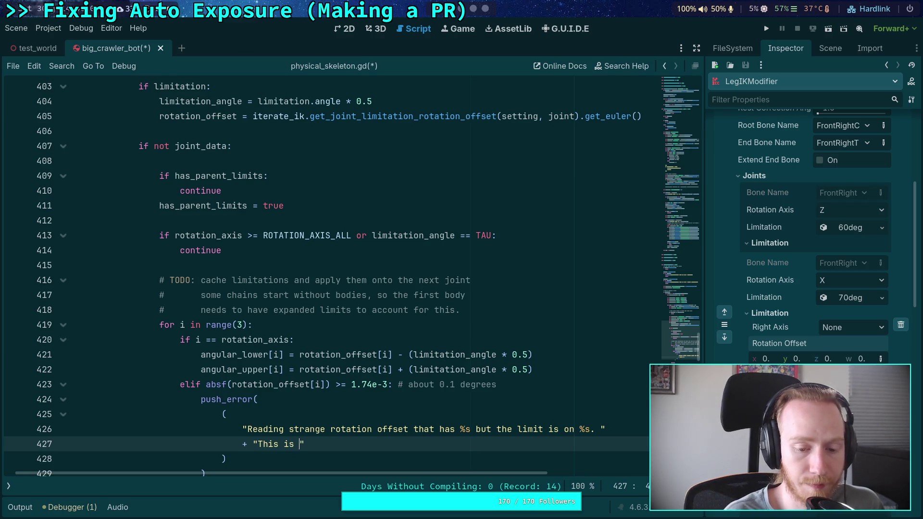
type(" a mistake")
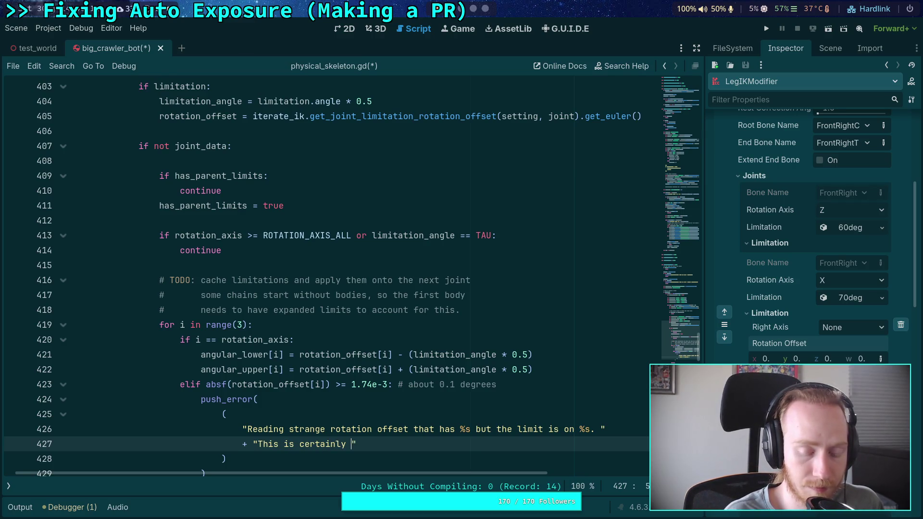
type(", please ")
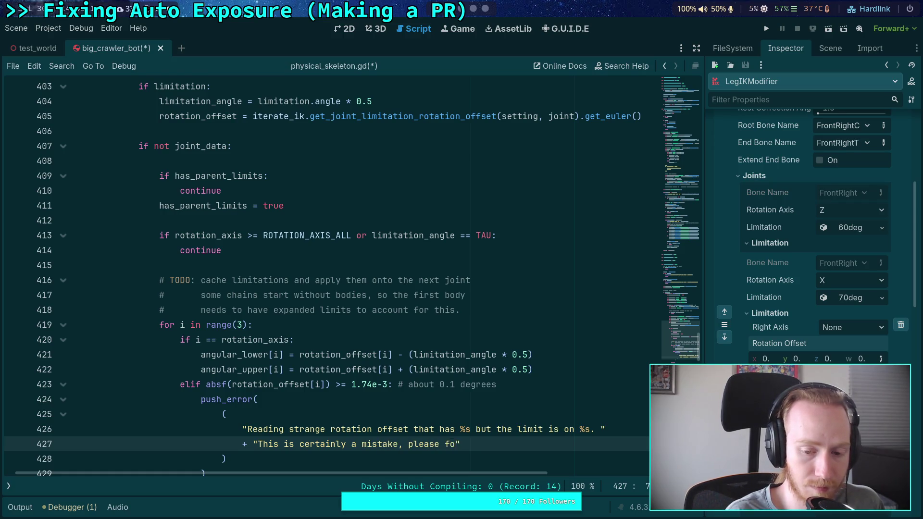
type("corre")
type("ct the o")
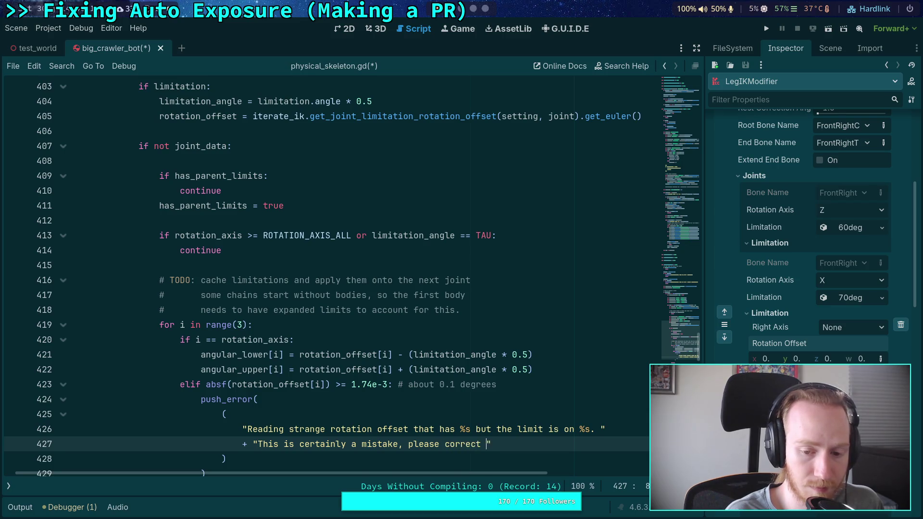
type("ffset")
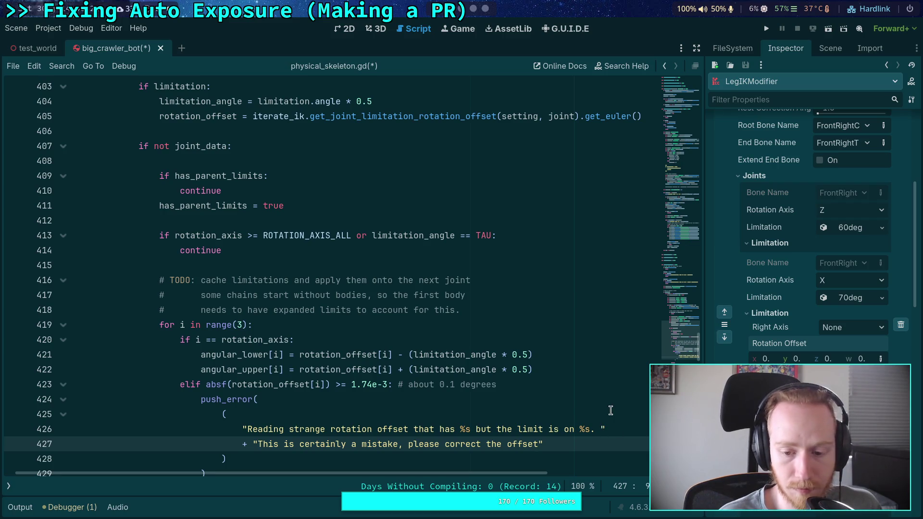
- Add a comma to the first message line and start a + "on setting %d / joi" string line
left_click(588, 431)
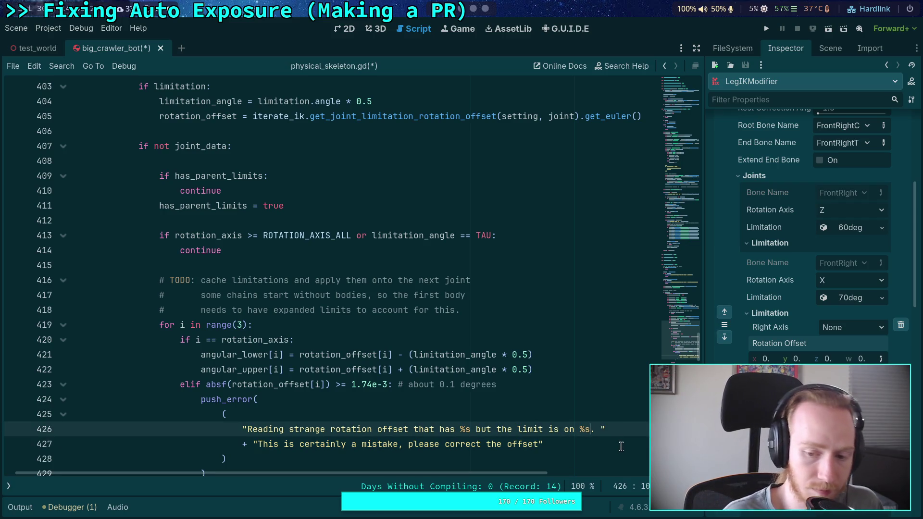
type(",")
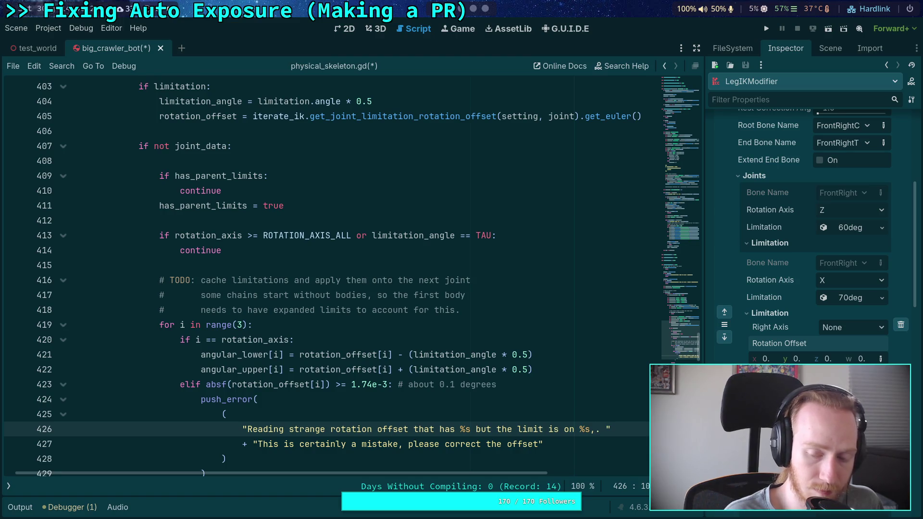
key("Down")
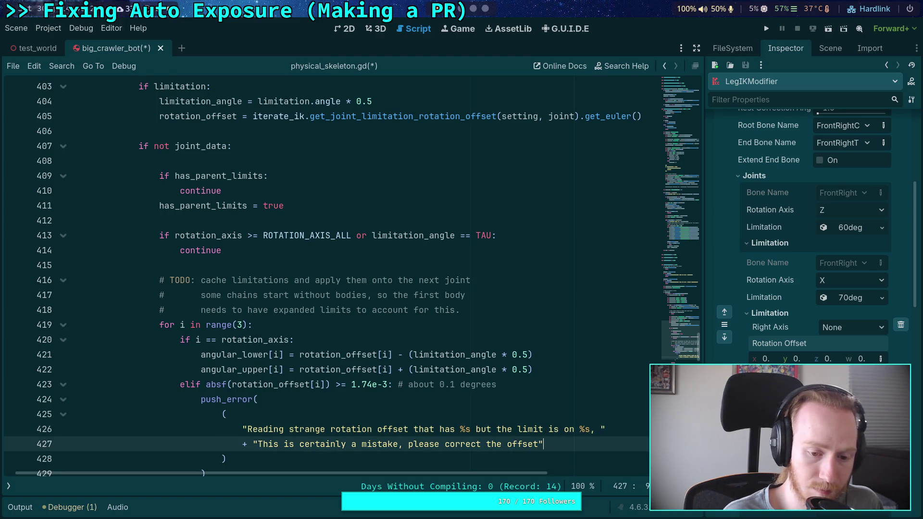
key("Up")
key("Return")
type("+ \"")
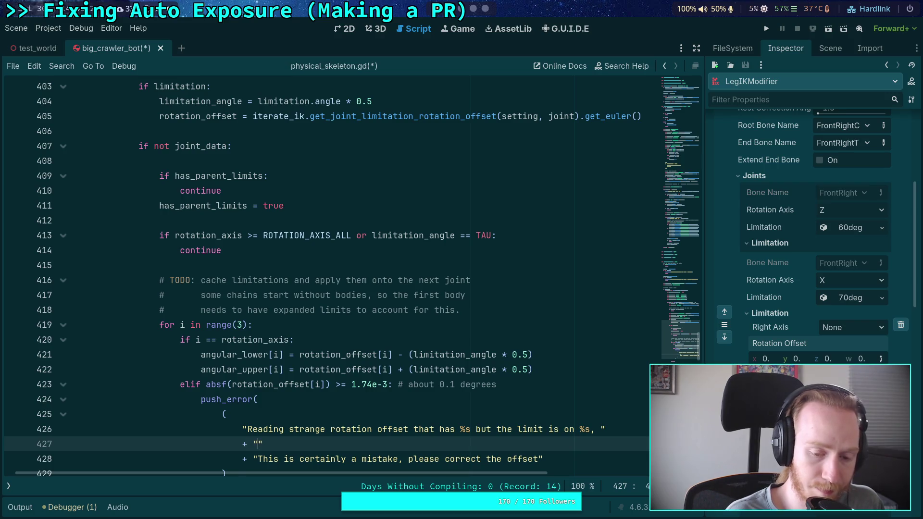
type("on setting %")
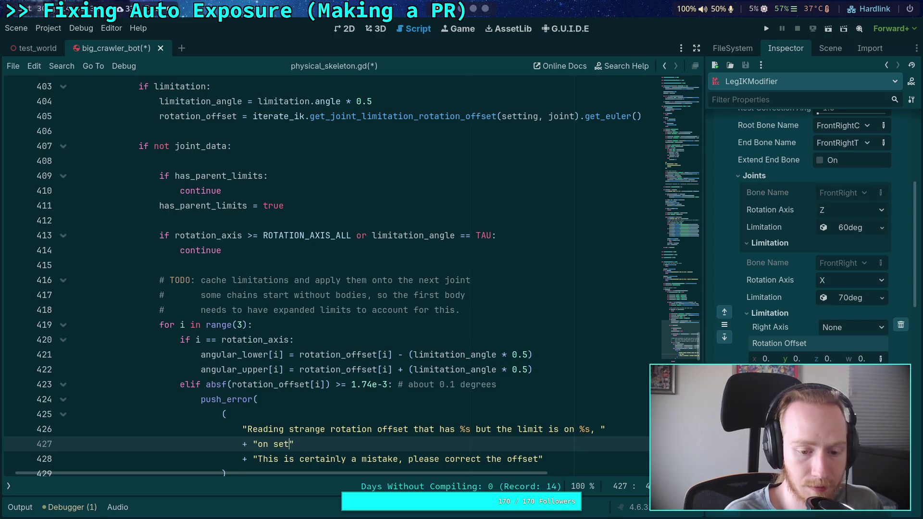
type("d ")
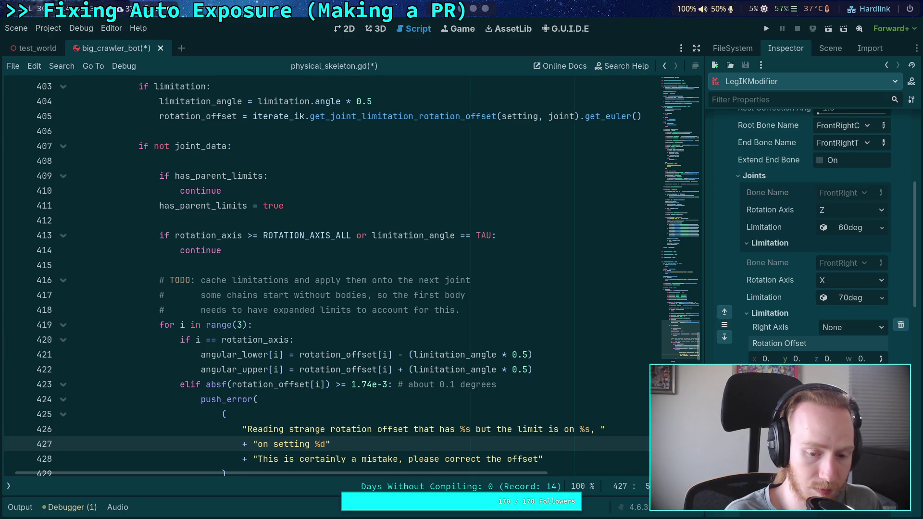
type("/ joi")
- Finish 'on setting %d / joint %d.' and re-split the strings so a new line starts before 'correct'
type("%d")
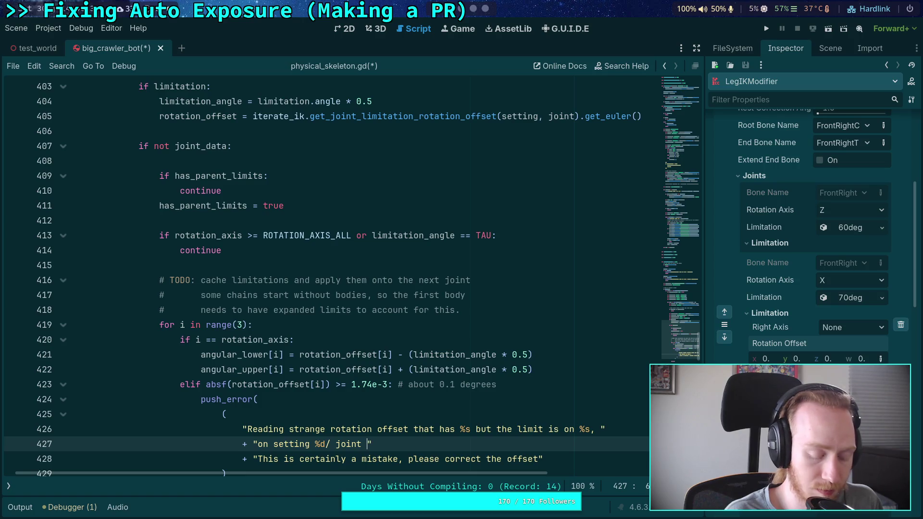
type(".")
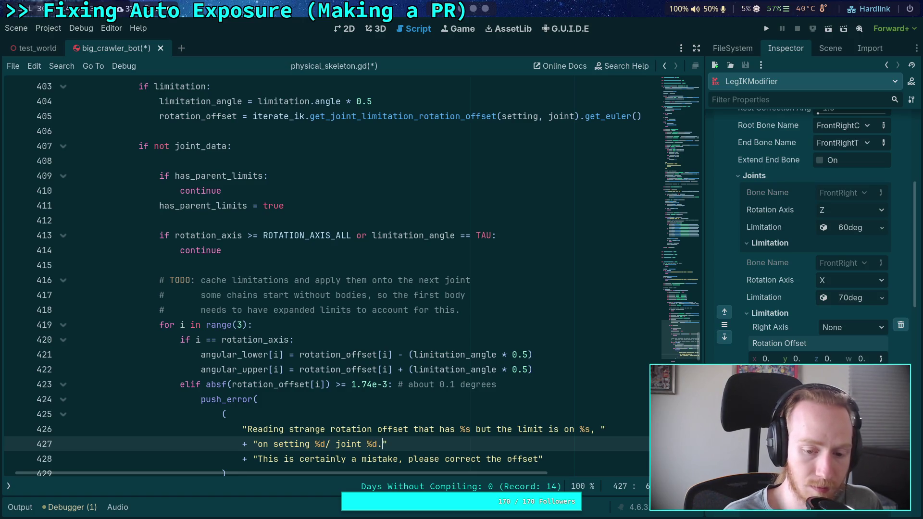
key("Down")
key("ctrl+Left")
key("ctrl+Left")
key("ctrl+Left")
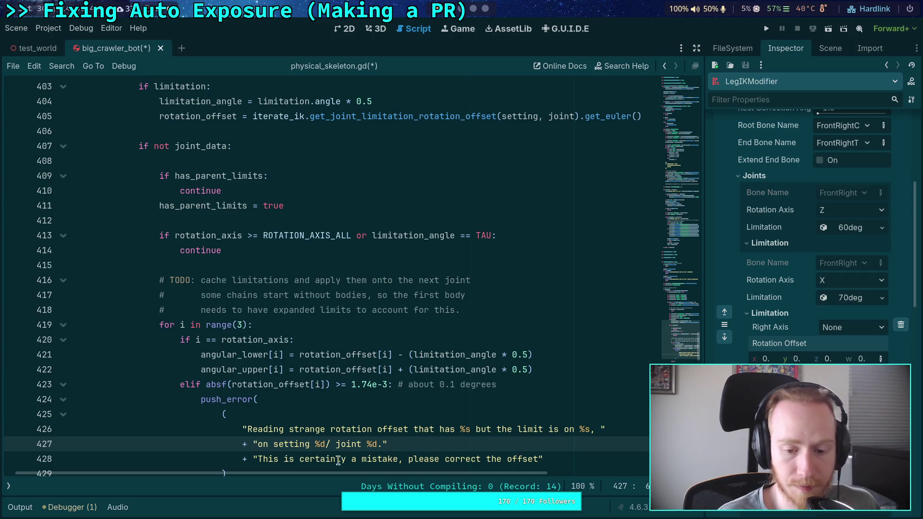
key("shift+Up")
key("shift+End")
key("shift+Left")
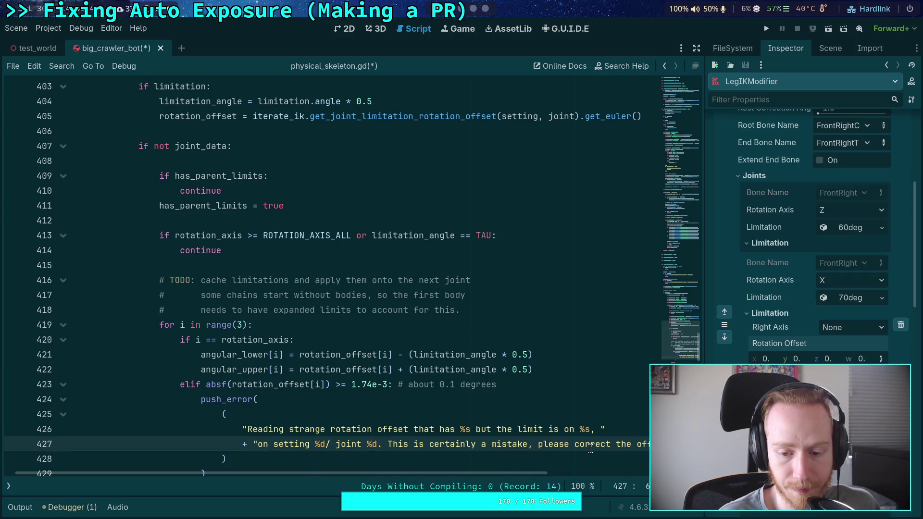
left_click(575, 444)
type("\"")
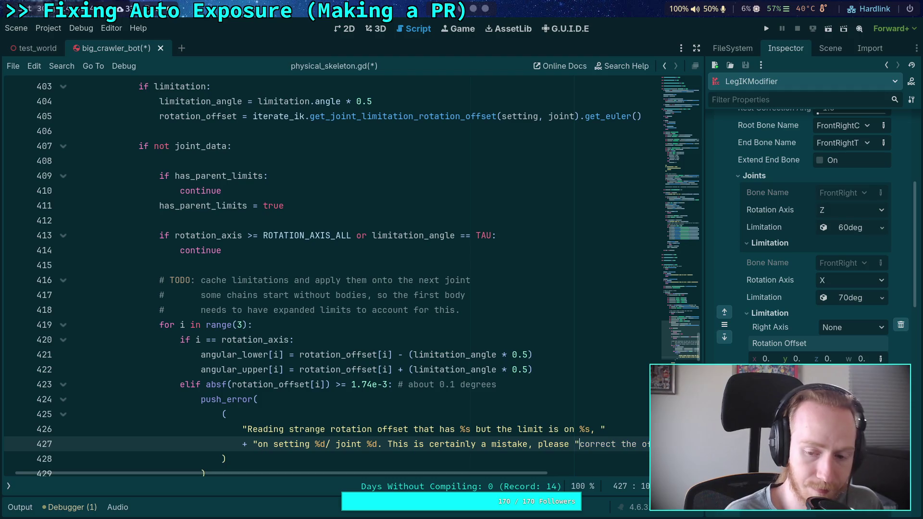
key("Return")
type("+ \"correct the offset")
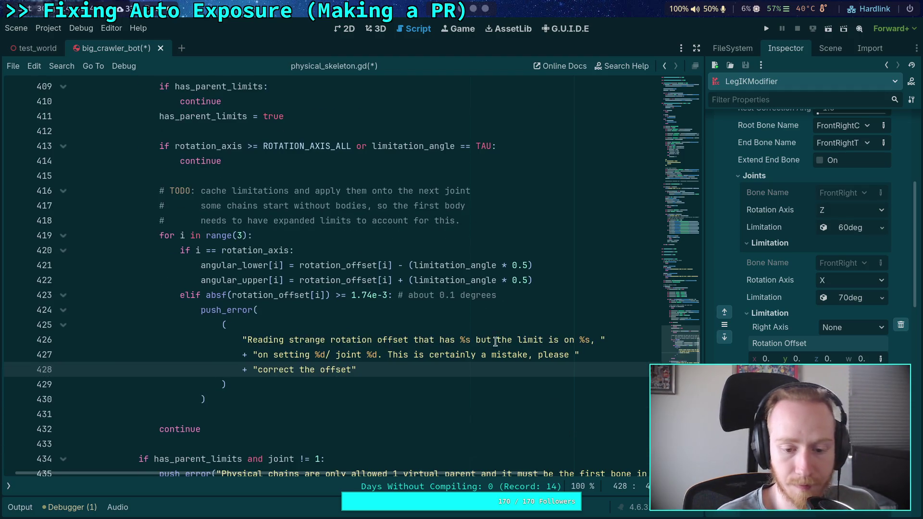
- Extend the last string to end 'correct the offset so it only acts on %s.'
scroll(359, 377, "down", 2)
left_click(347, 372)
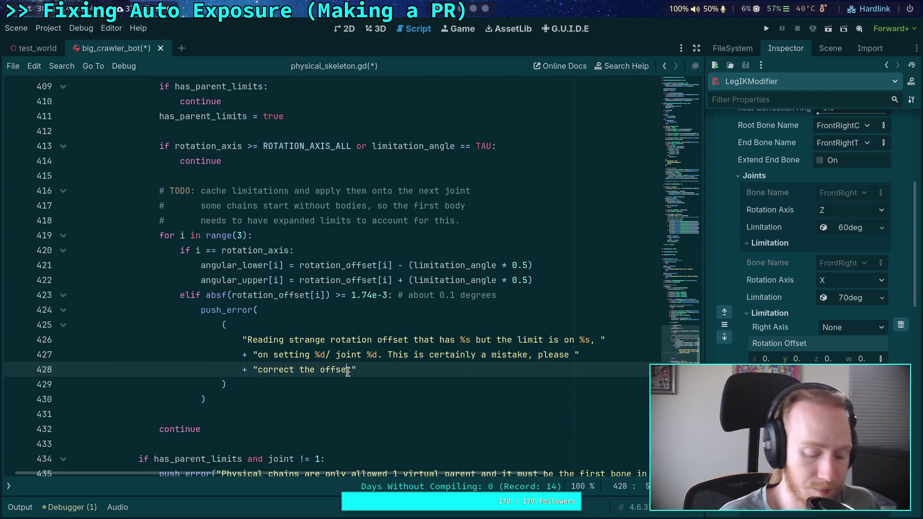
type("-")
key("BackSpace")
type("so it only ac")
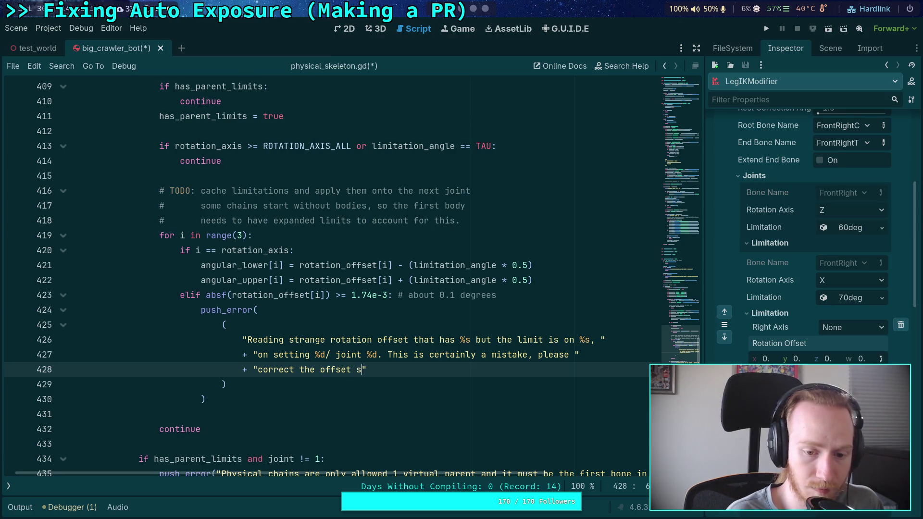
type("ts on ")
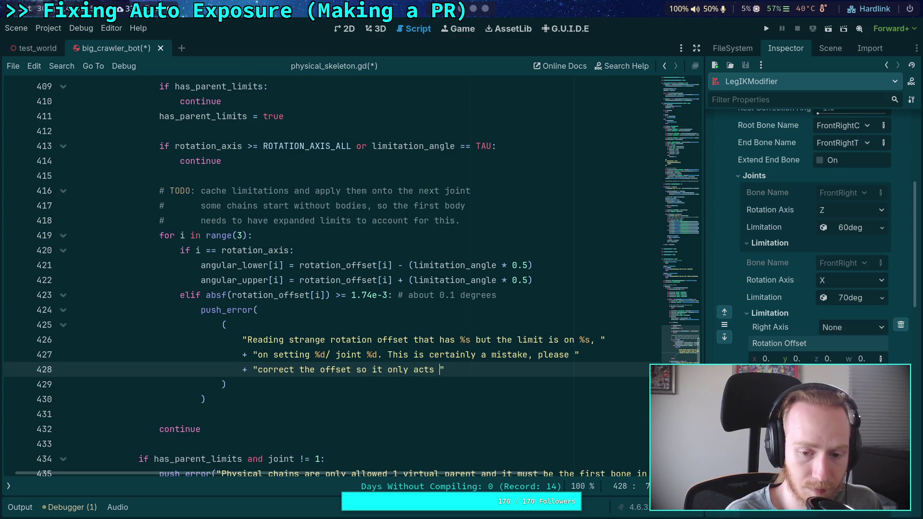
type("%s.")
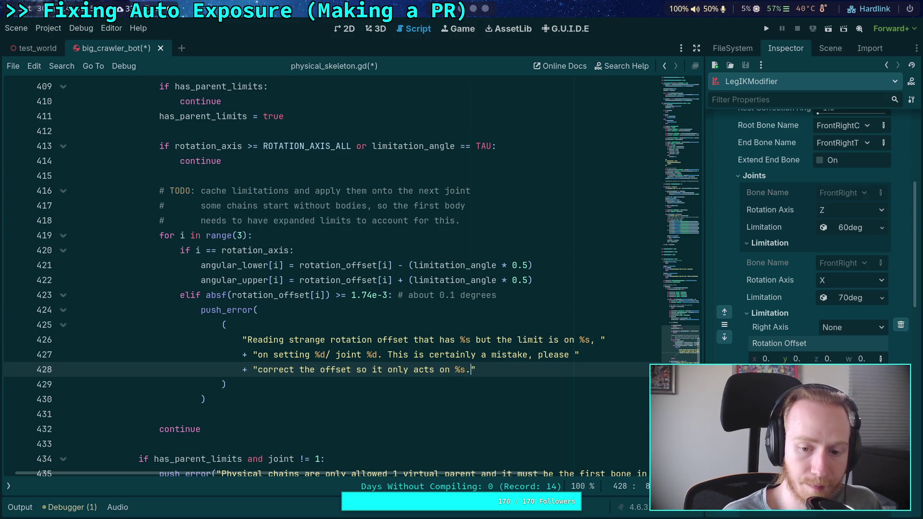
key("Left")
type(".")
- Start the % [ format operator after the closing parenthesis
key("Down")
type("$")
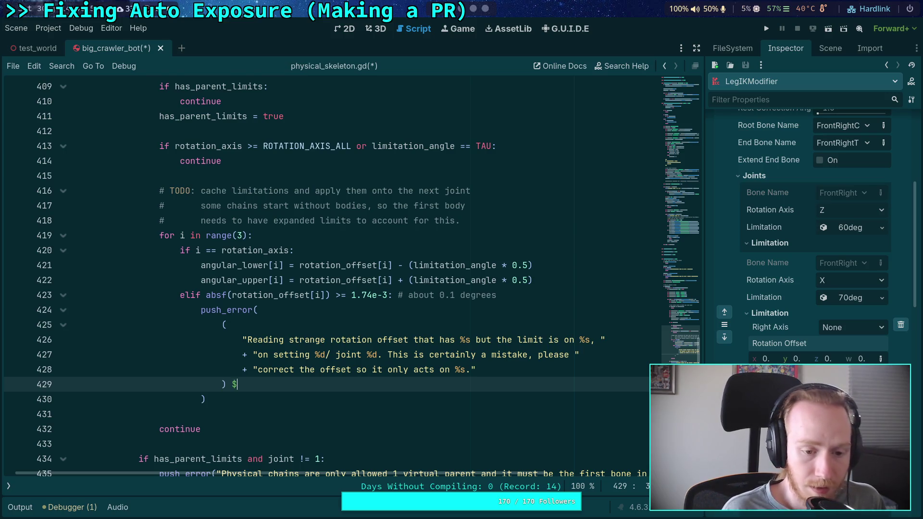
key("BackSpace")
type("% [")
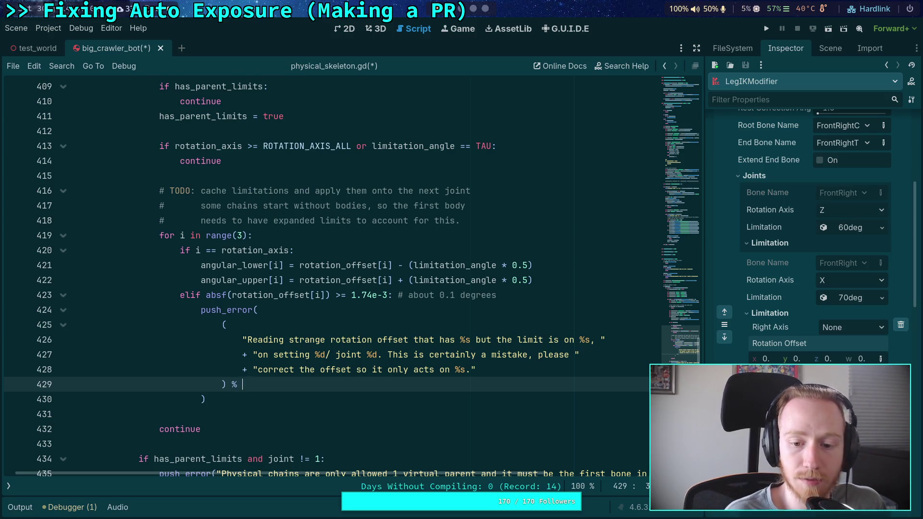
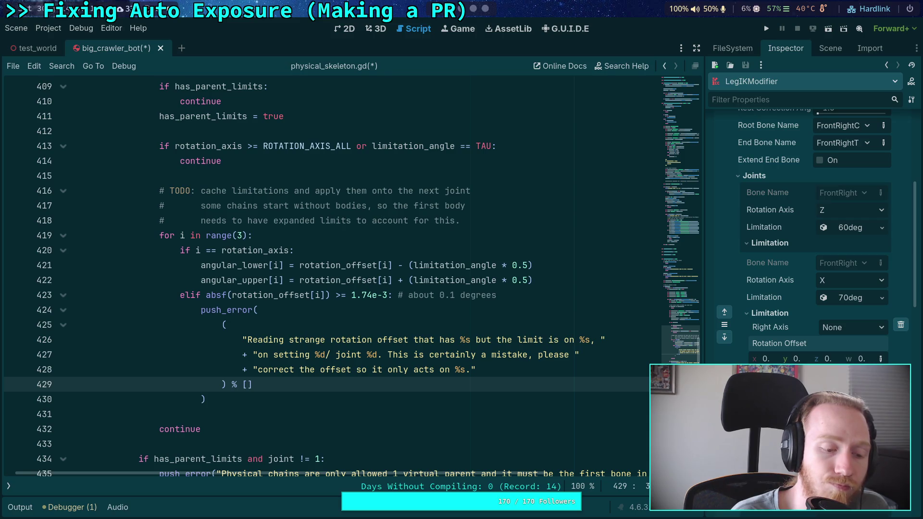
- Fill the push_error format arguments with str(i), str(rotation_axis), setting, joint, str(rotation_axis)
type("str(")
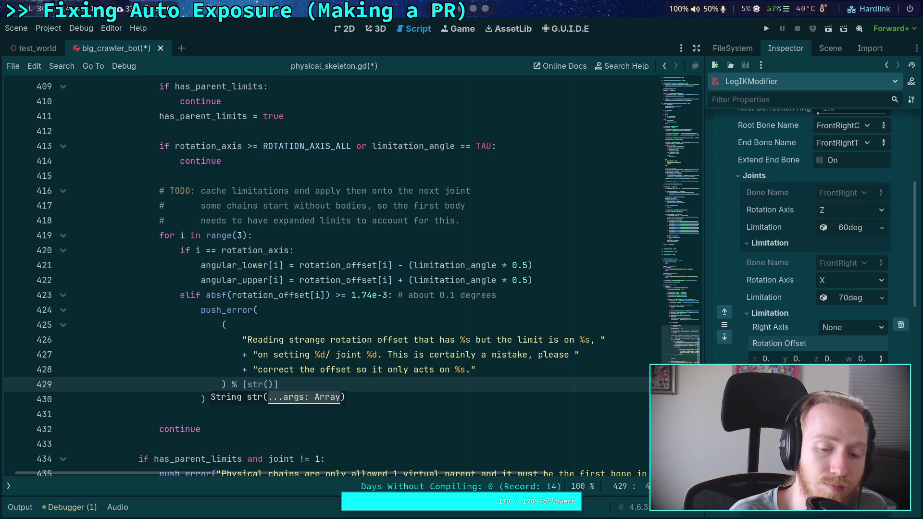
key("BackSpace")
key("BackSpace")
key("BackSpace")
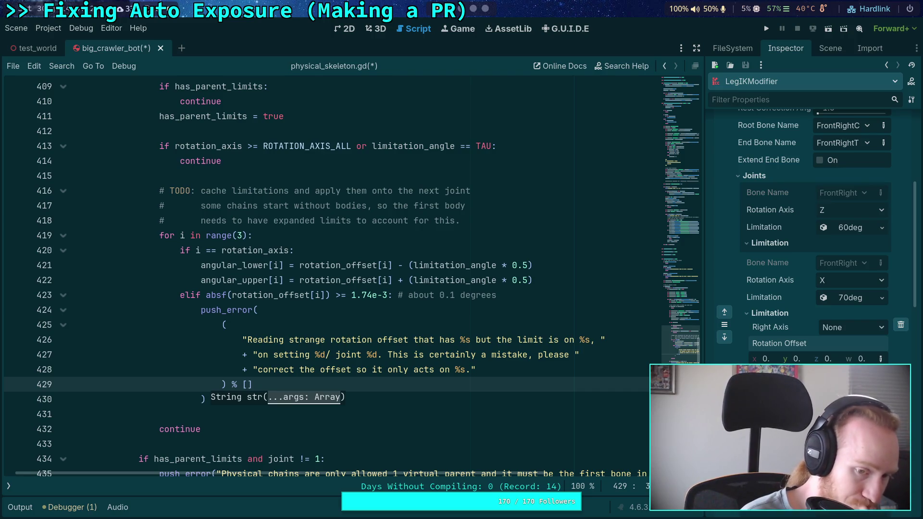
type("str(i), ")
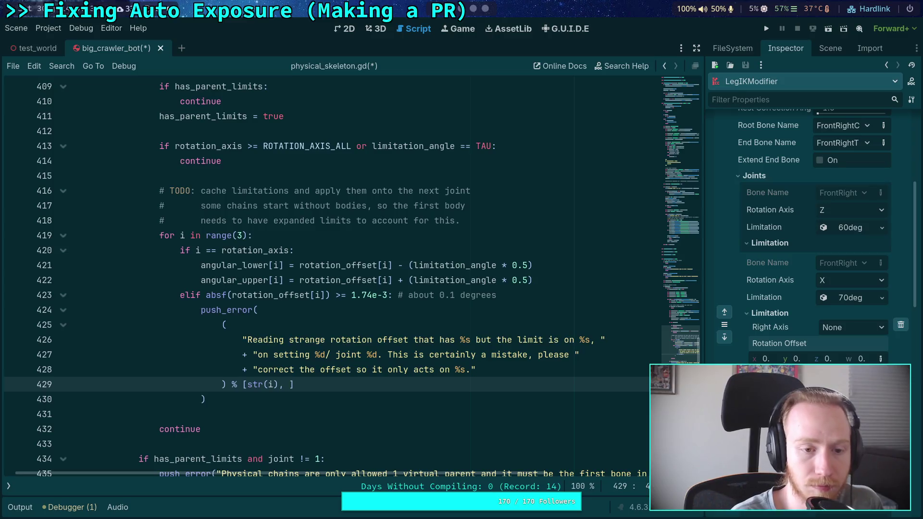
type("str(rotation_")
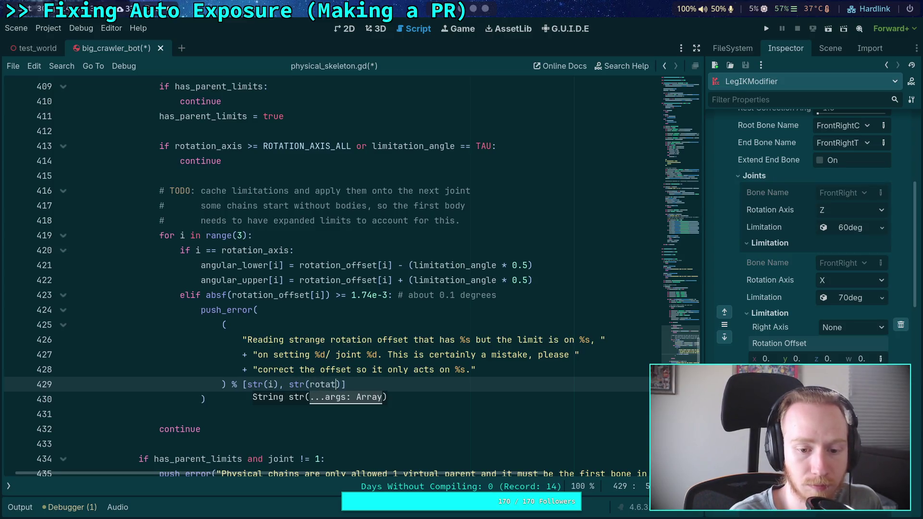
type("axis)")
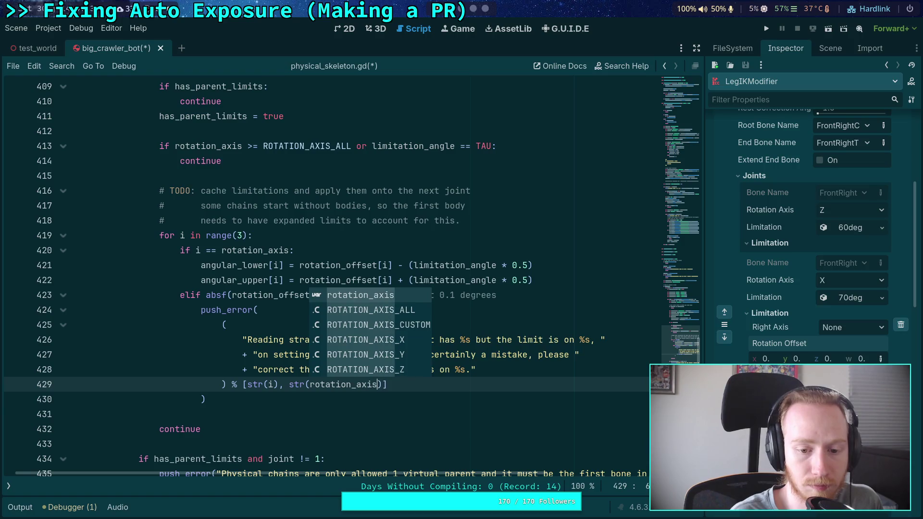
type(",")
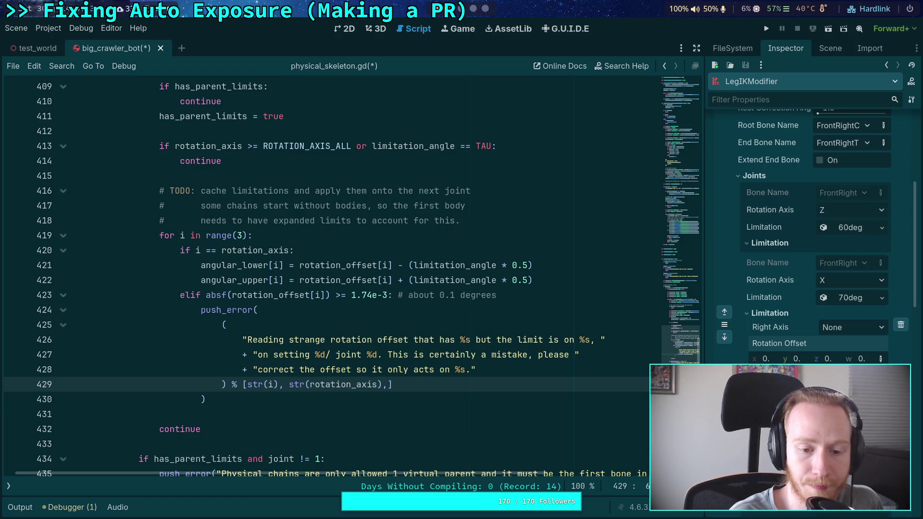
type(" setting, j")
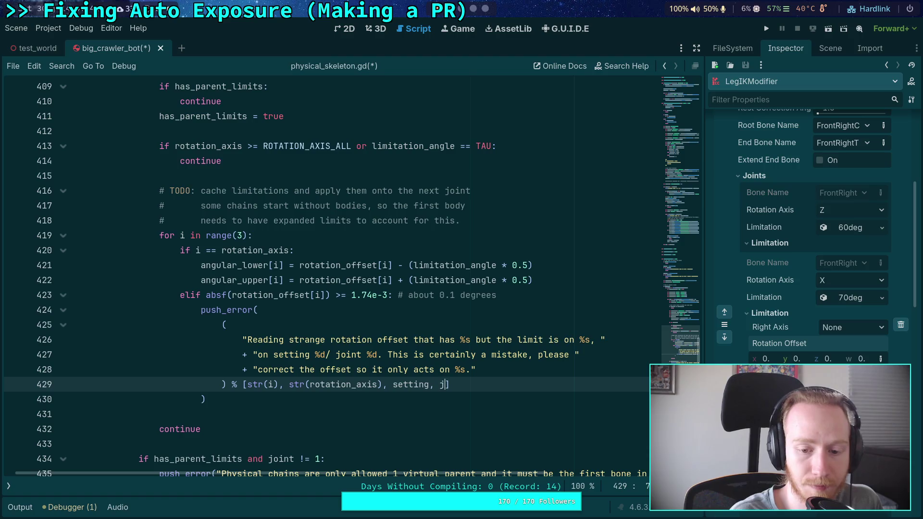
type("oint,")
key("Escape")
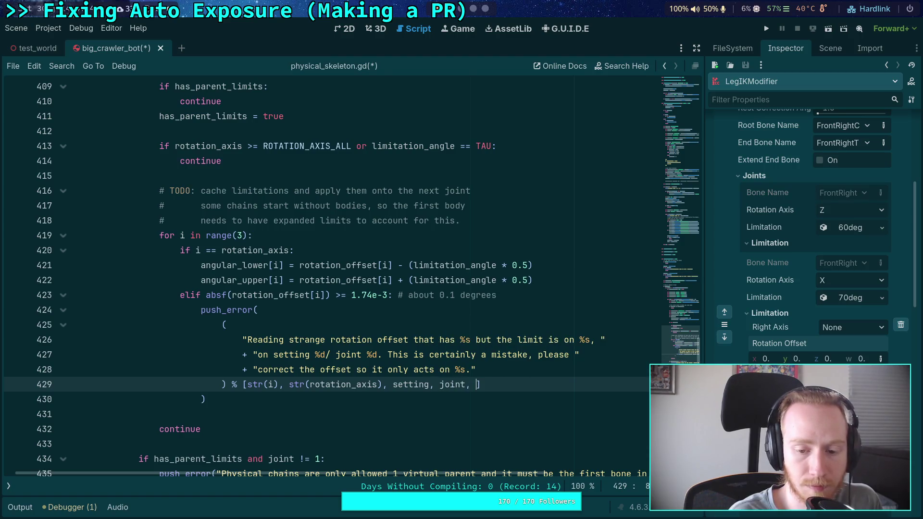
type("str(rotat")
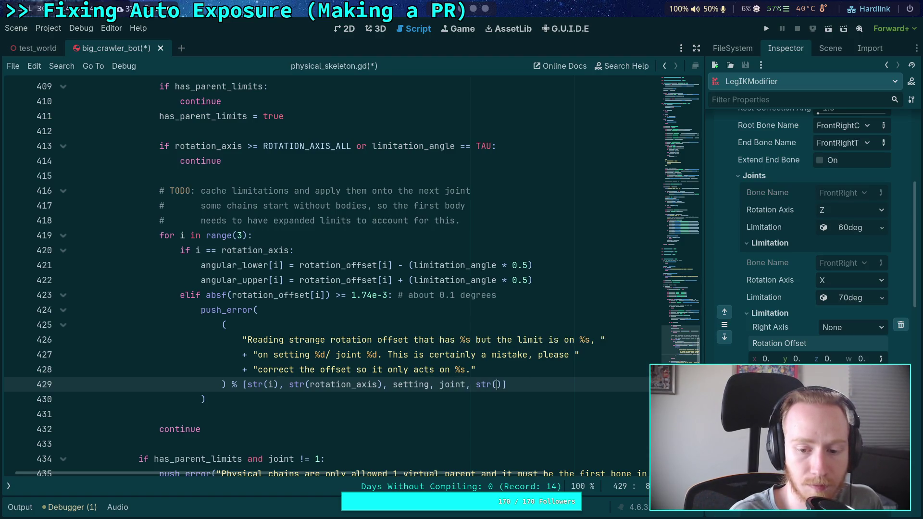
type("ion_a")
key("Escape")
type("axis")
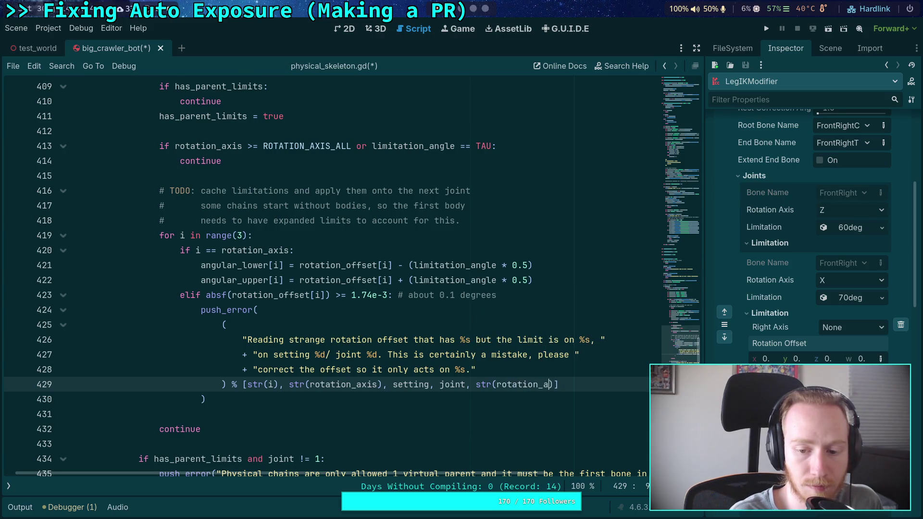
- Save the script and open a new line after the push_error call
key("ctrl+s")
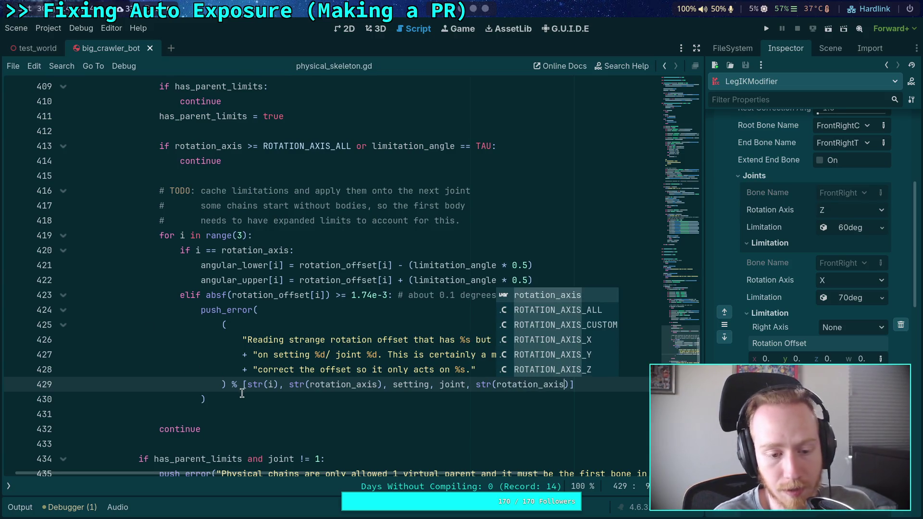
left_click(246, 393)
key("Return")
- Add return after push_error, then delete the three-line TODO comment about caching limitations
type("return")
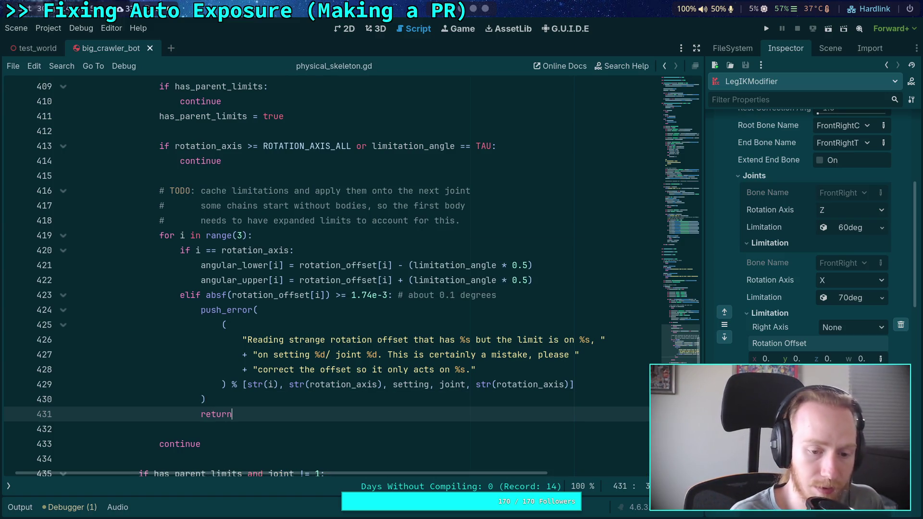
scroll(244, 345, "down", 1)
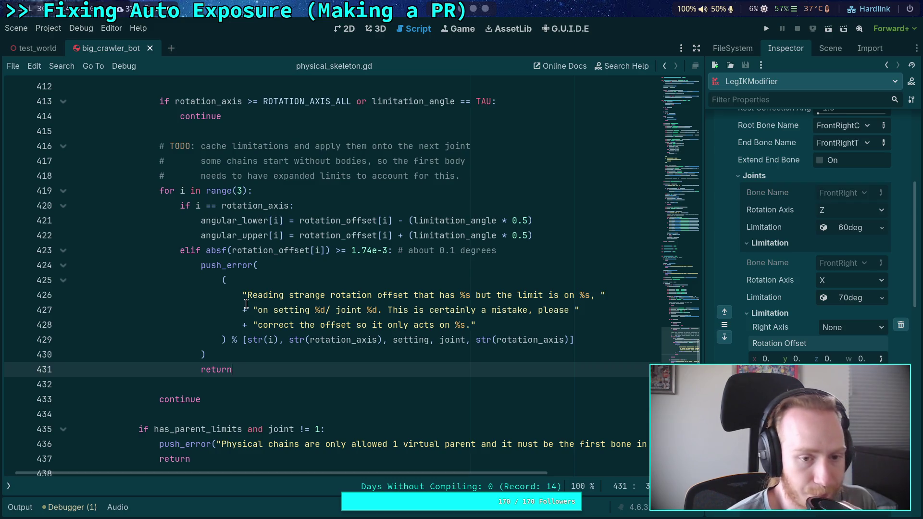
scroll(246, 304, "up", 2)
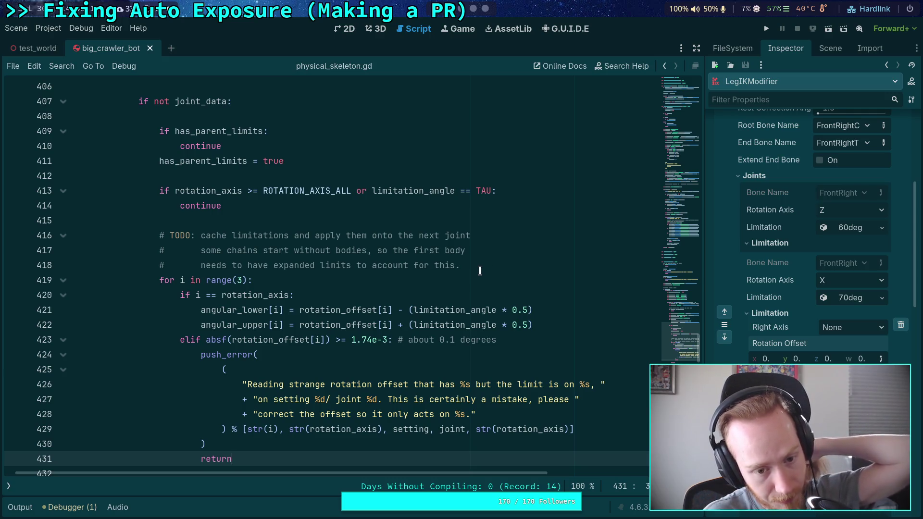
mouse_move(413, 302)
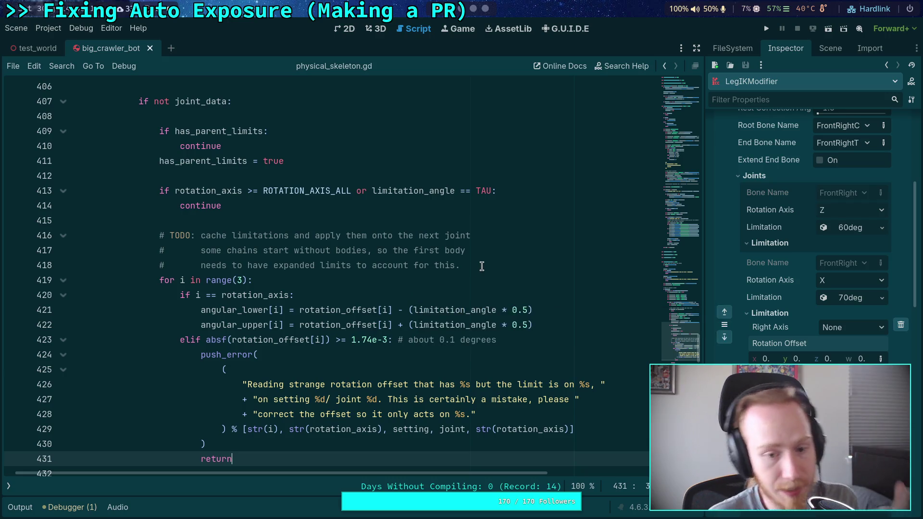
mouse_move(476, 265)
left_mouse_down()
mouse_move(72, 236)
mouse_move(80, 220)
left_mouse_up()
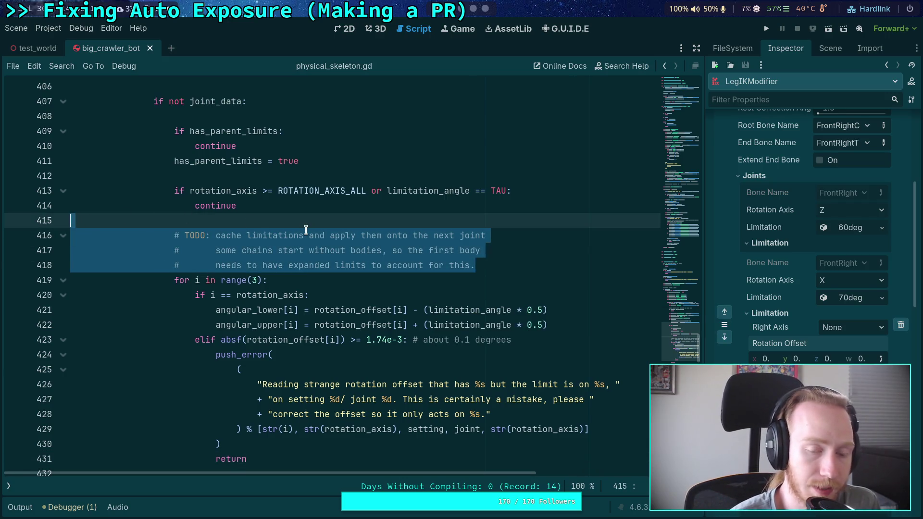
key("BackSpace")
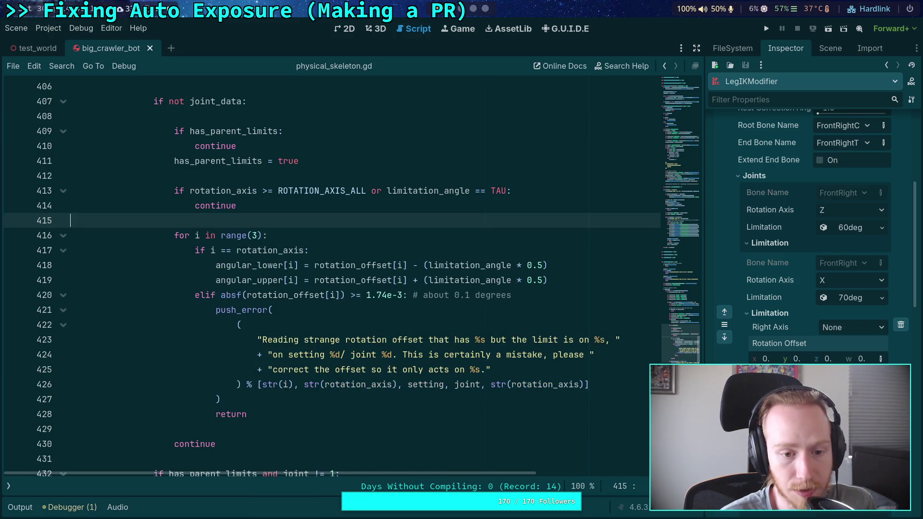
- Insert blank lines after the angular limit assignments and between return and continue, removing extras
left_click(343, 420)
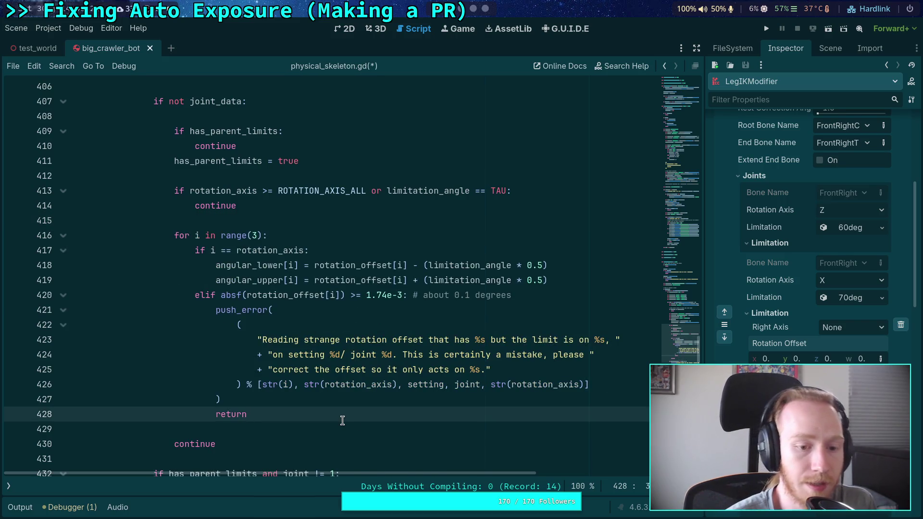
key("Return")
key("Return")
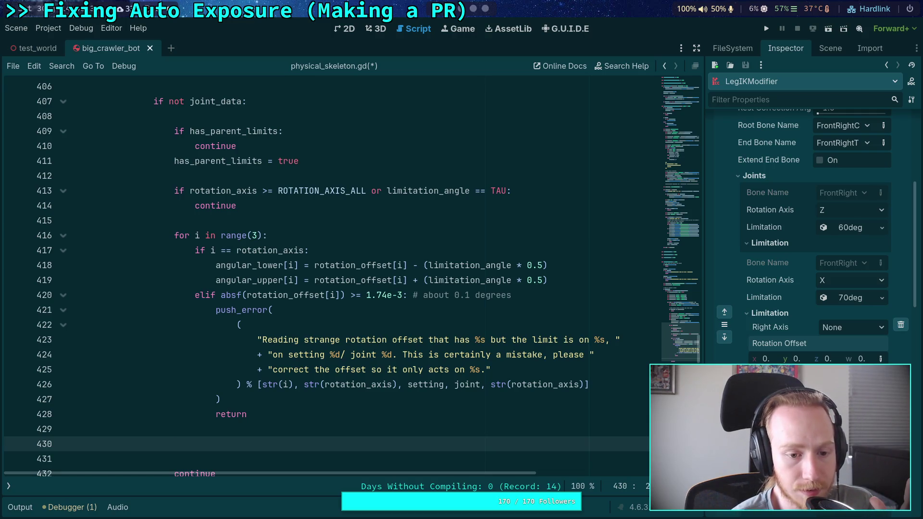
left_click(577, 282)
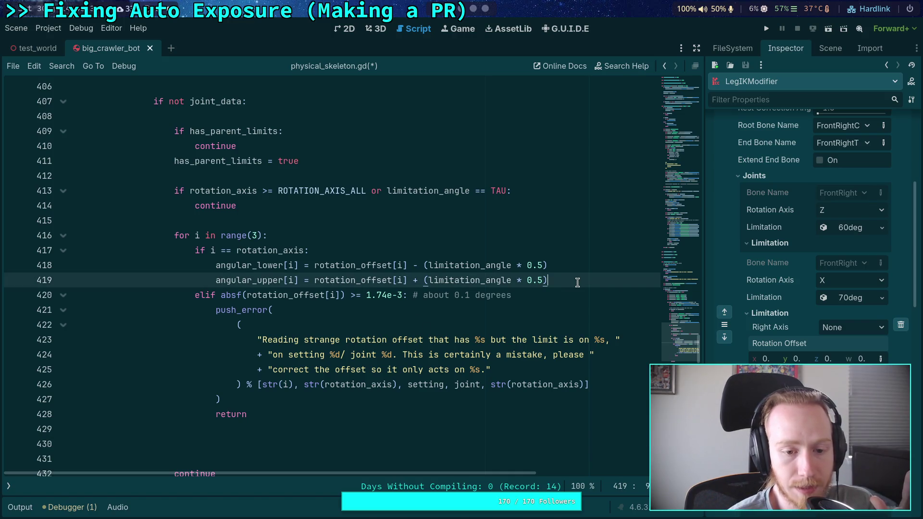
key("Return")
scroll(409, 309, "down", 2)
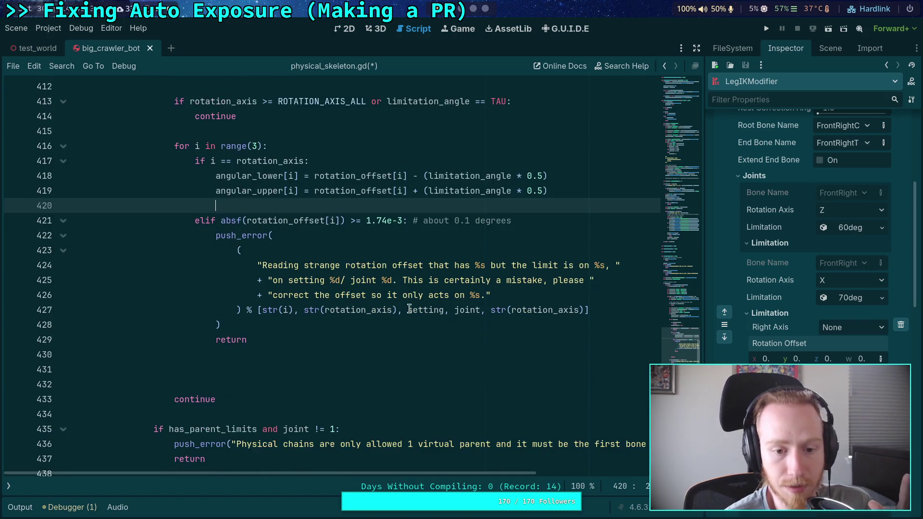
left_click_drag(298, 369, 309, 352)
key("BackSpace")
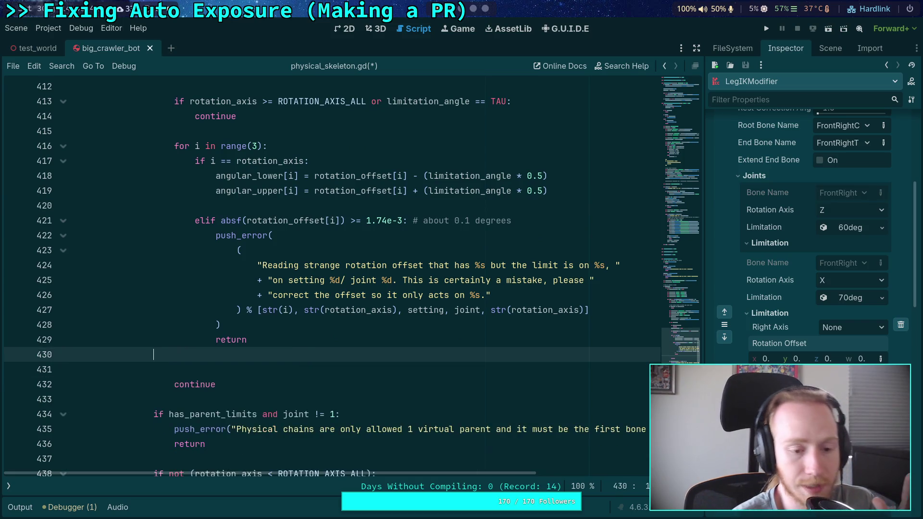
key("BackSpace")
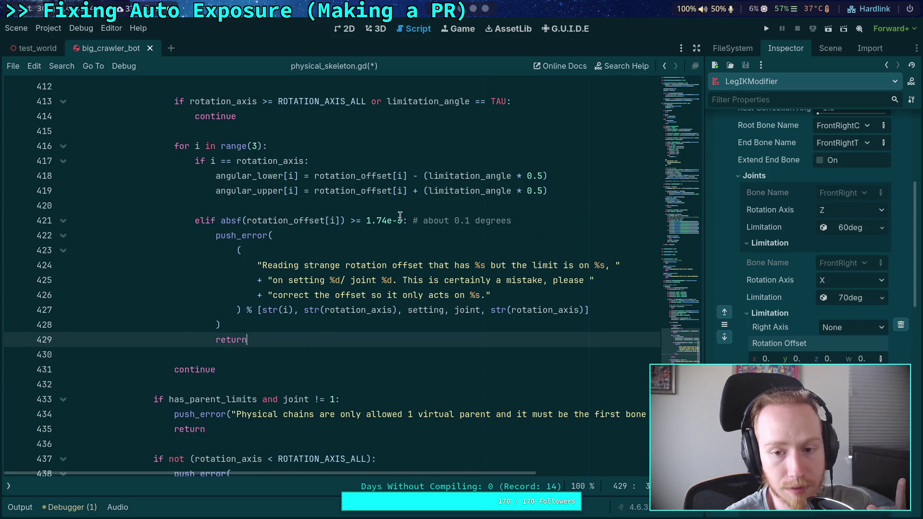
left_click(535, 207)
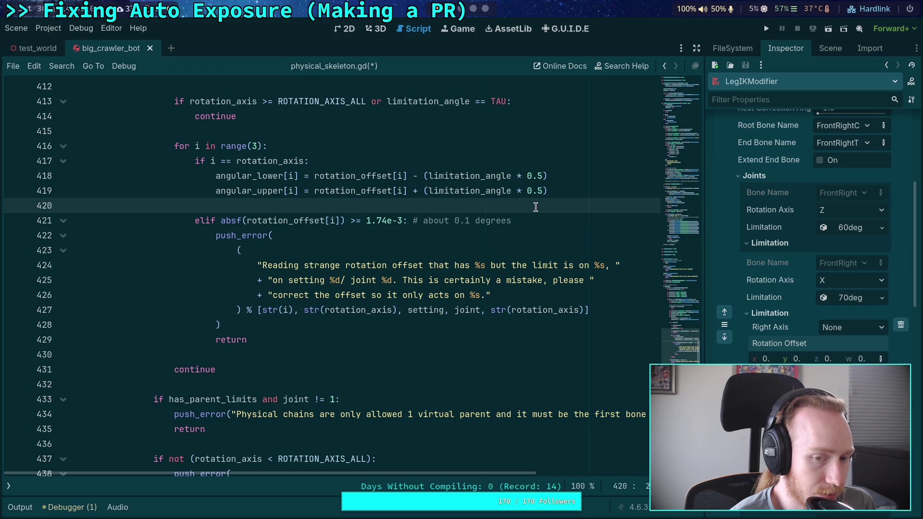
left_click(342, 341)
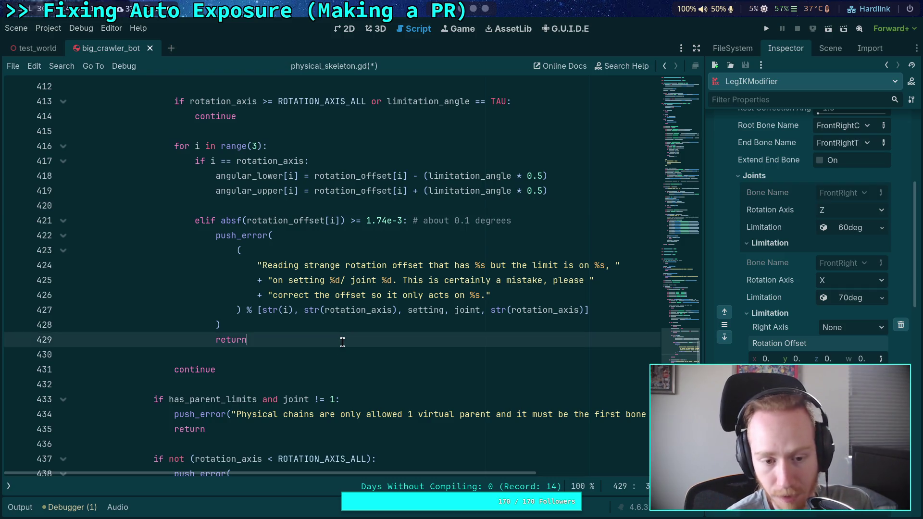
key("Return")
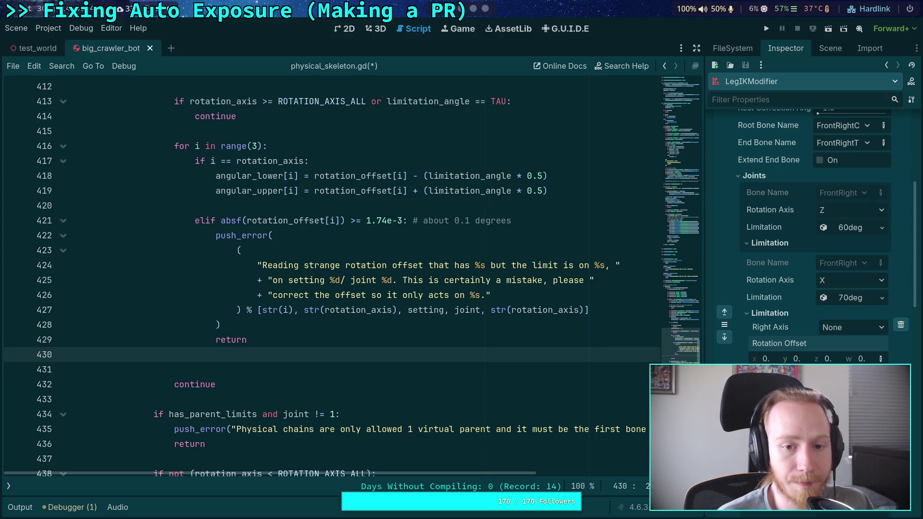
- Add one more blank line after return before continue, then switch to the crawler bot 3D scene
scroll(385, 329, "up", 4)
double_click(447, 355)
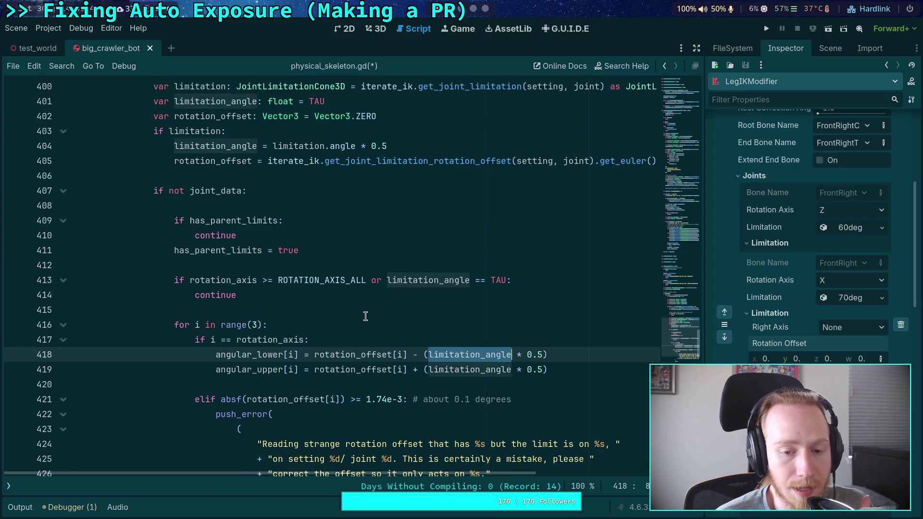
scroll(365, 315, "up", 1)
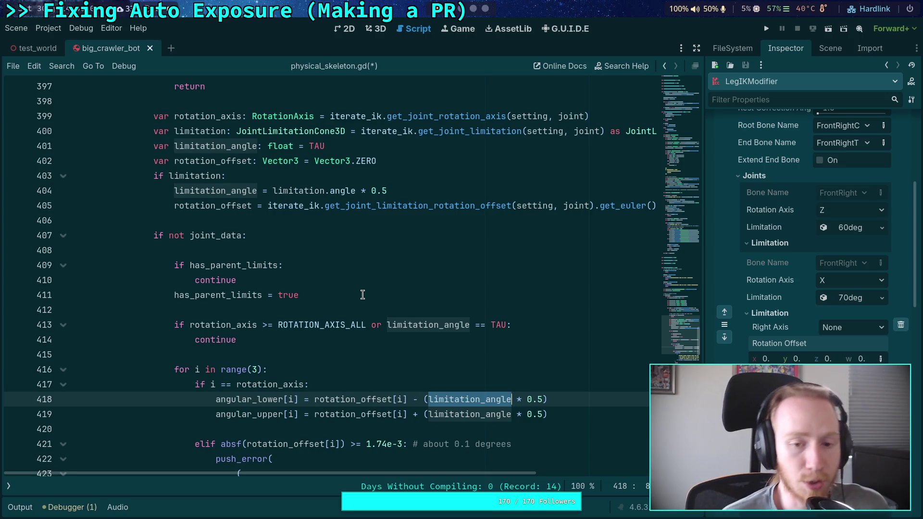
scroll(362, 294, "down", 4)
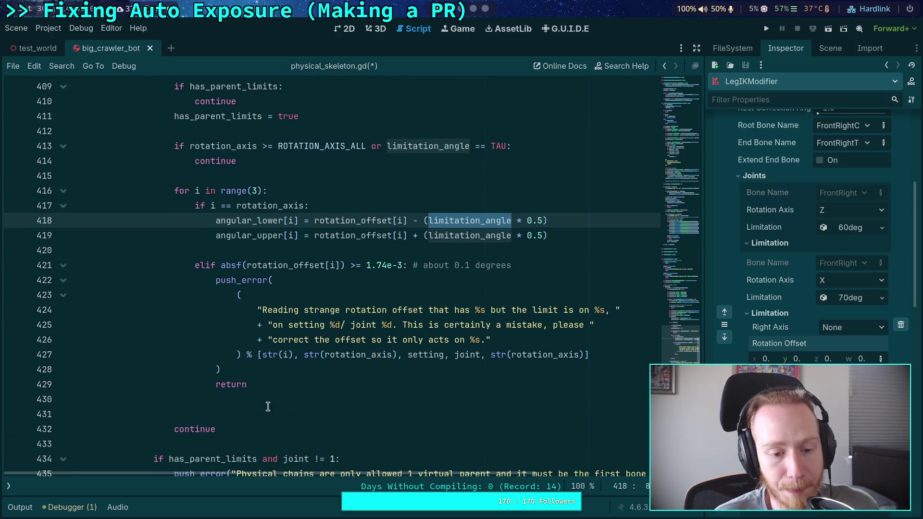
left_click(290, 398)
key("Return")
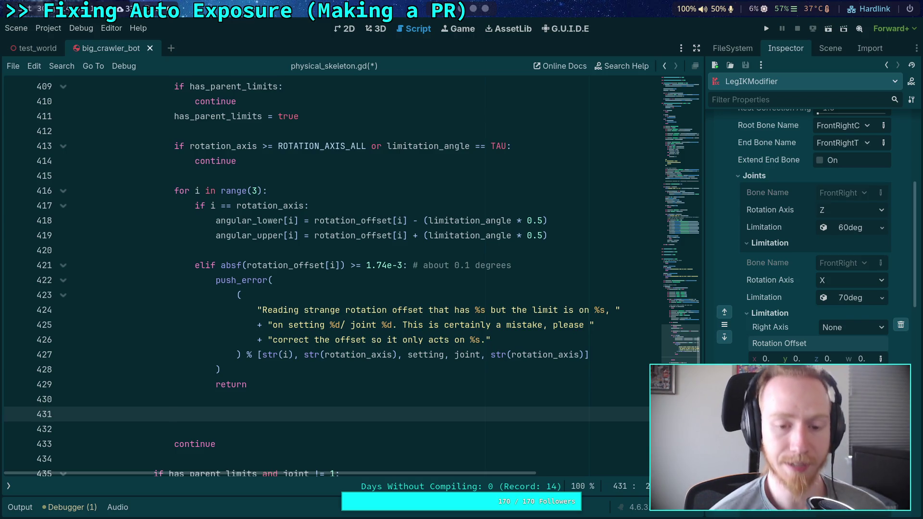
left_click(385, 32)
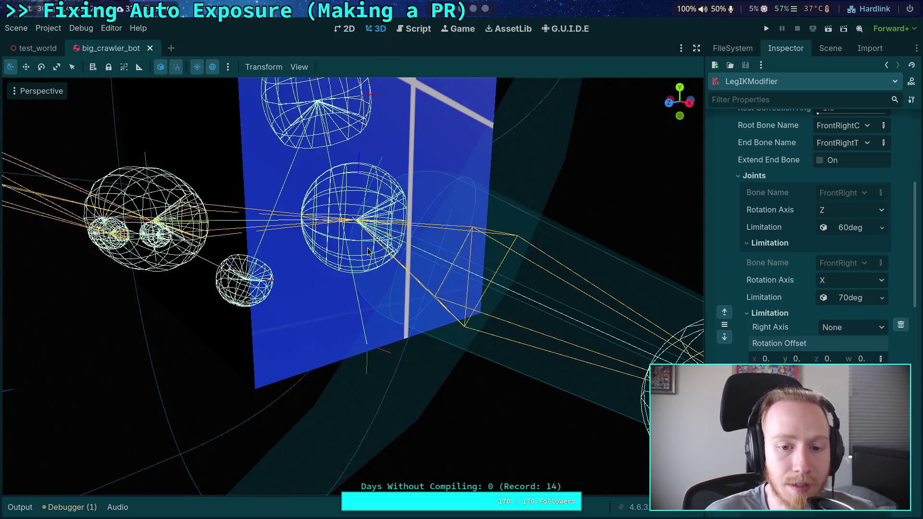
left_click_drag(367, 247, 391, 265)
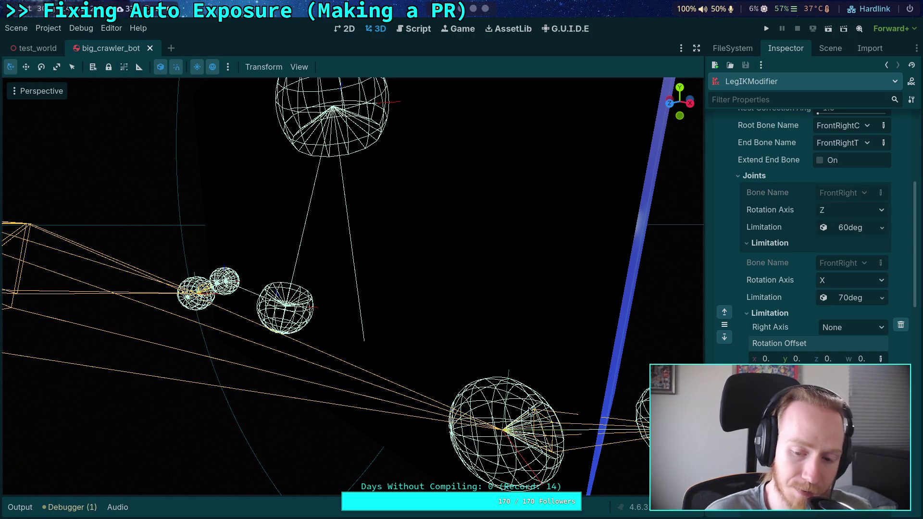
scroll(513, 379, "down", 5)
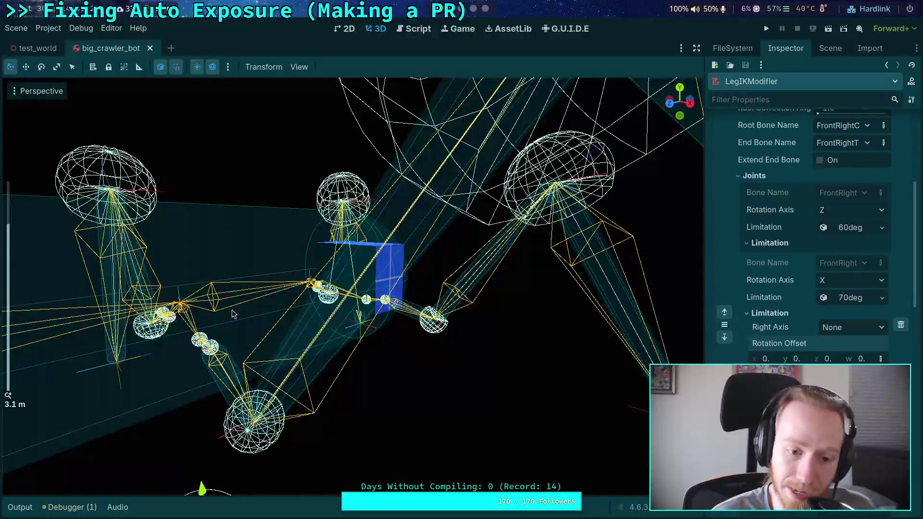
scroll(221, 316, "up", 2)
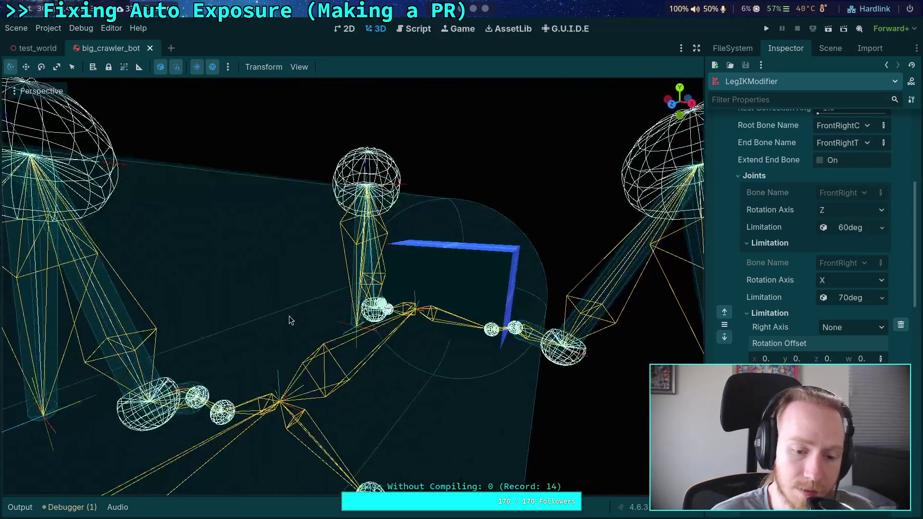
scroll(283, 318, "down", 4)
scroll(290, 320, "up", 2)
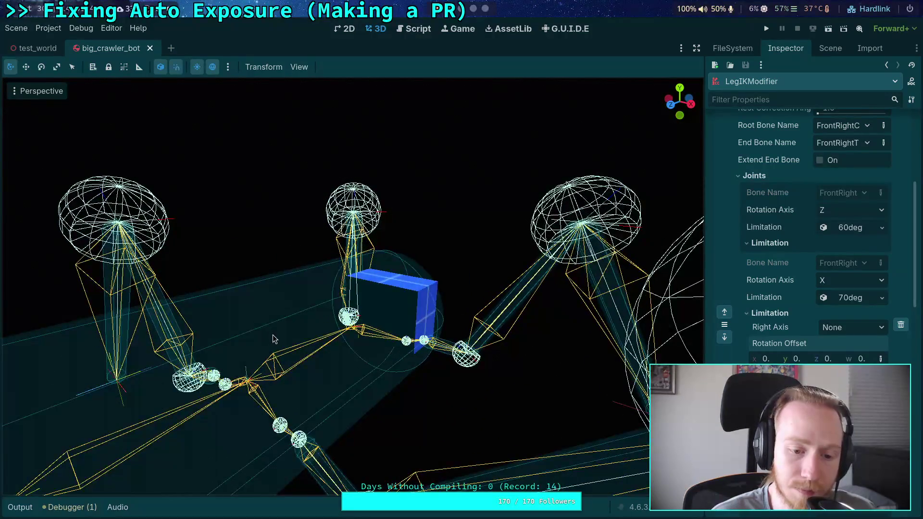
scroll(272, 335, "up", 3)
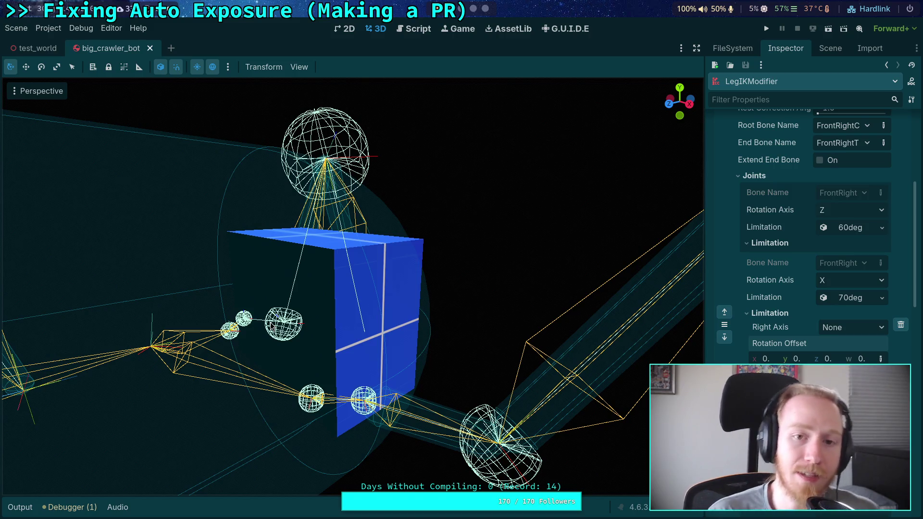
left_click(418, 28)
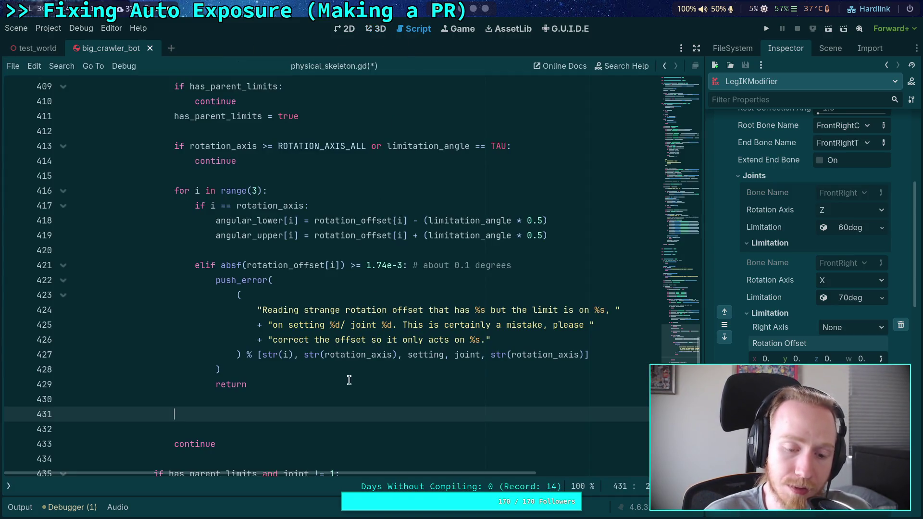
- Place the caret on the blank line below return after the push_error call
left_click(328, 407)
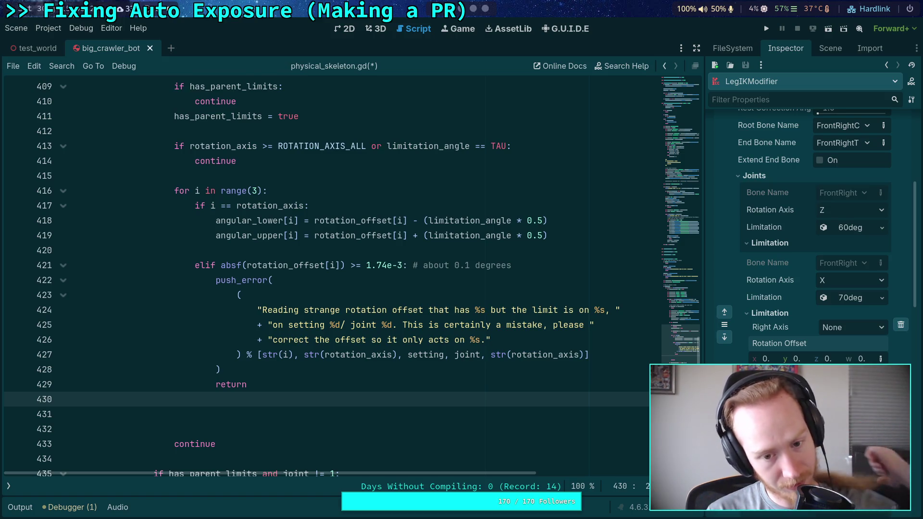
left_click(471, 374)
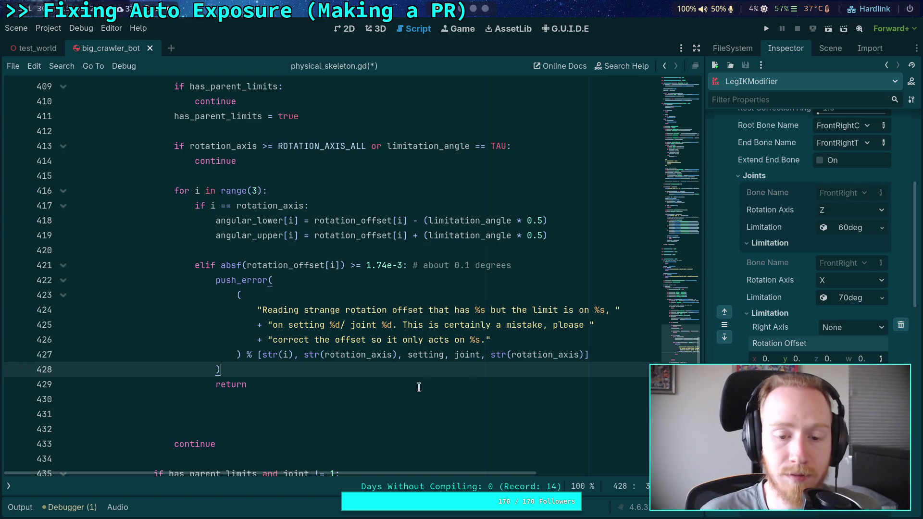
left_click(362, 401)
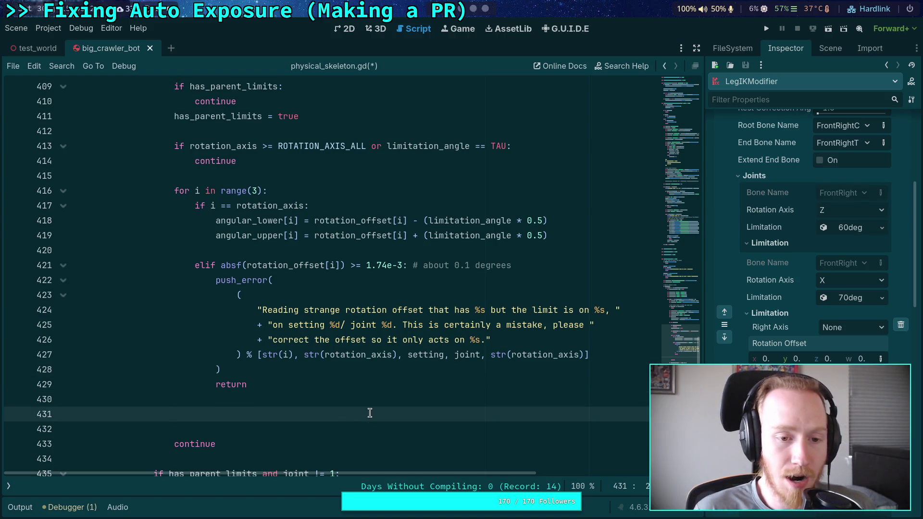
- Below has_parent_limits, start declaring var parent_limits_failed: bool
scroll(350, 363, "up", 4)
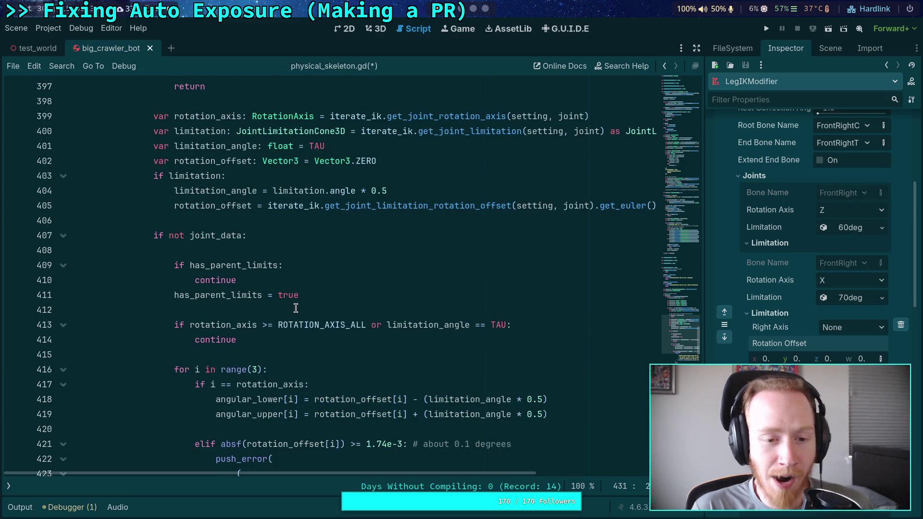
scroll(277, 287, "up", 4)
scroll(278, 287, "up", 3)
left_click(379, 208)
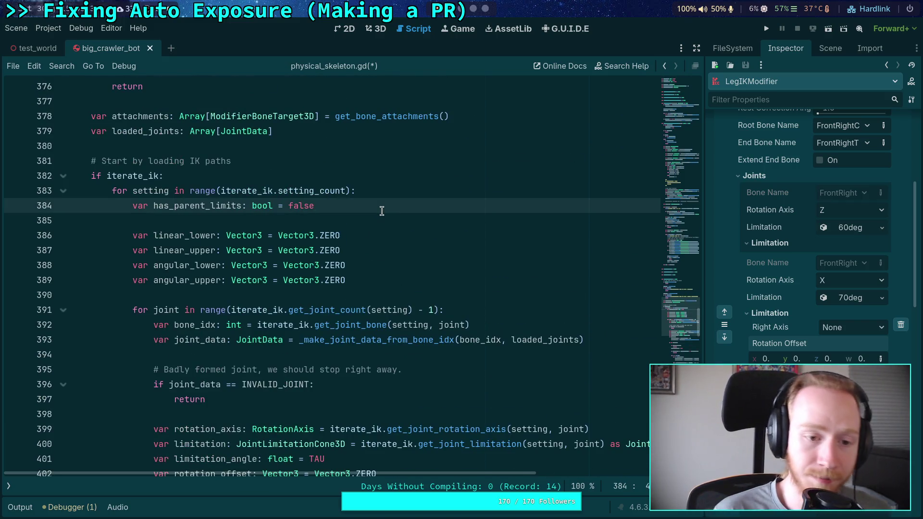
key("Return")
type("var")
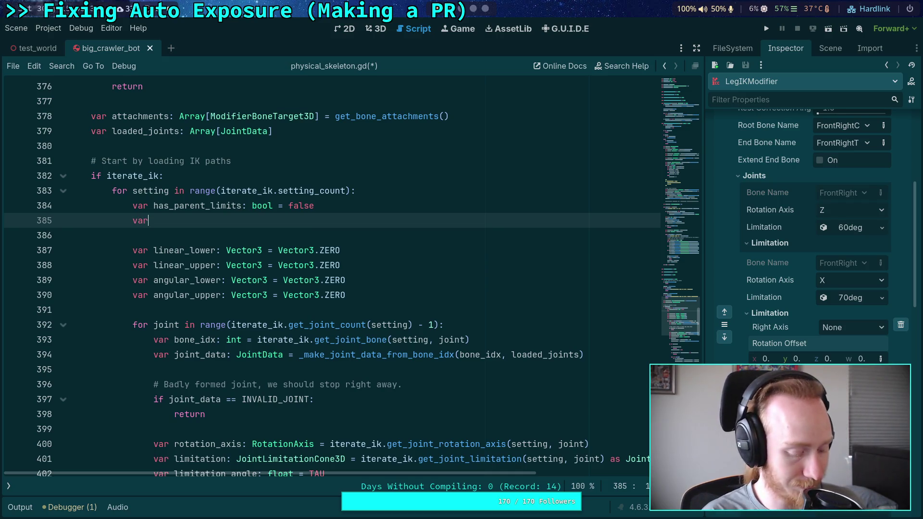
type(" paren")
key("BackSpace")
key("BackSpace")
type("en")
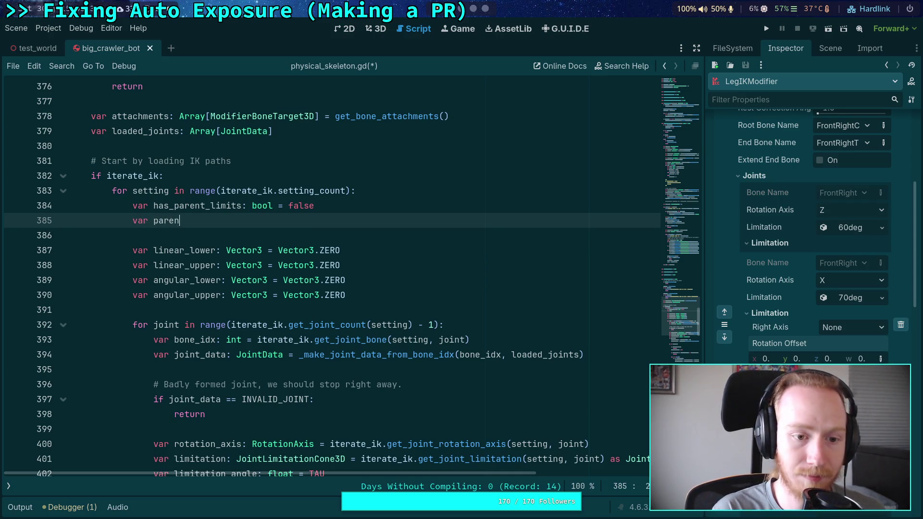
type("t_fail")
key("BackSpace")
key("BackSpace")
key("BackSpace")
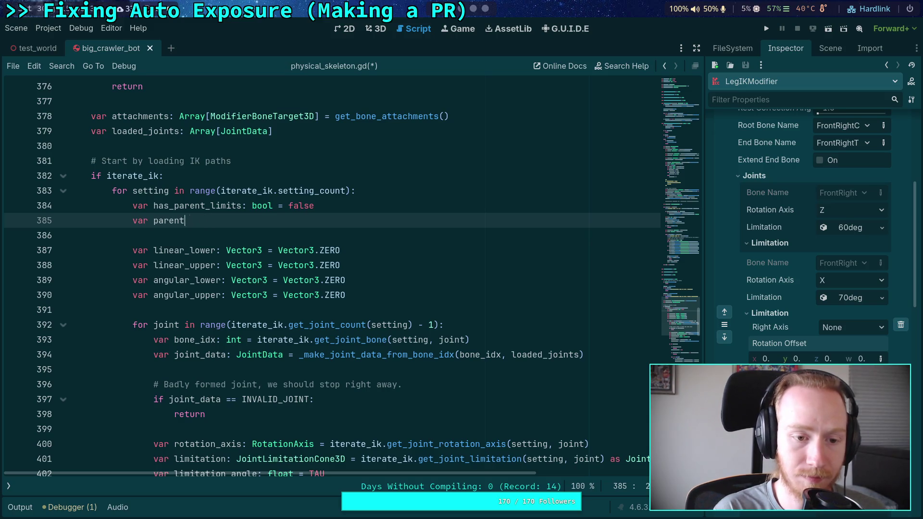
type("par")
type("ent")
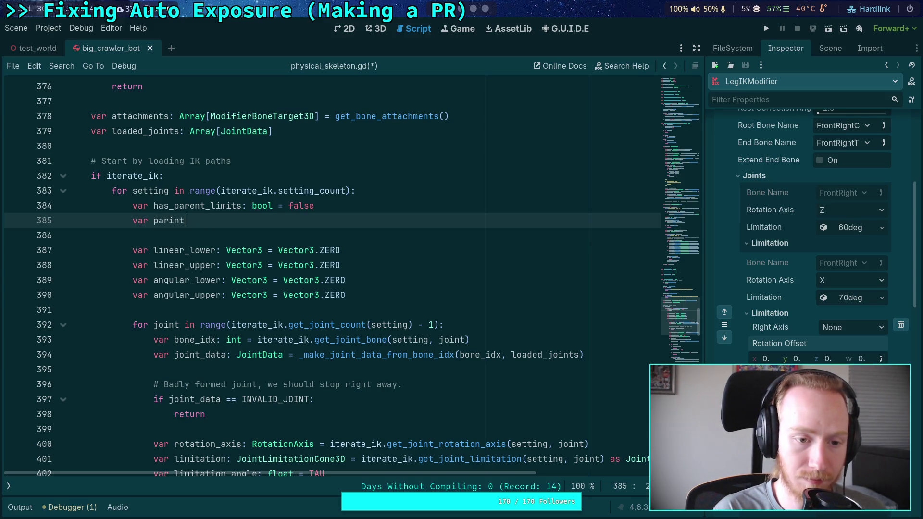
key("BackSpace")
key("BackSpace")
key("BackSpace")
type("ent_limits")
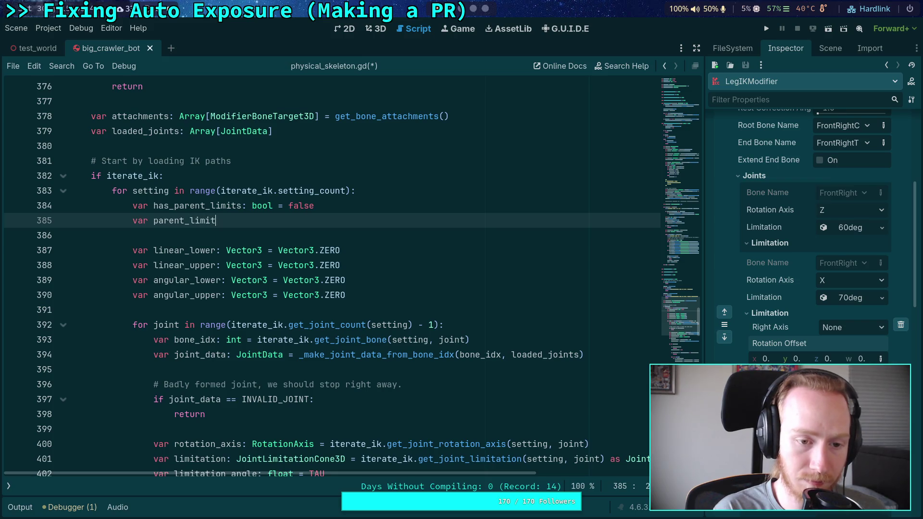
type("_fail")
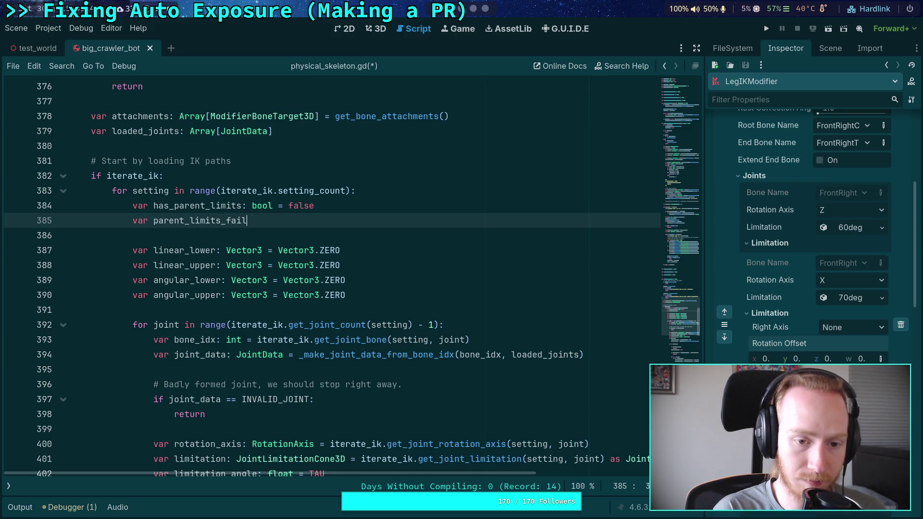
type("ed: bool =")
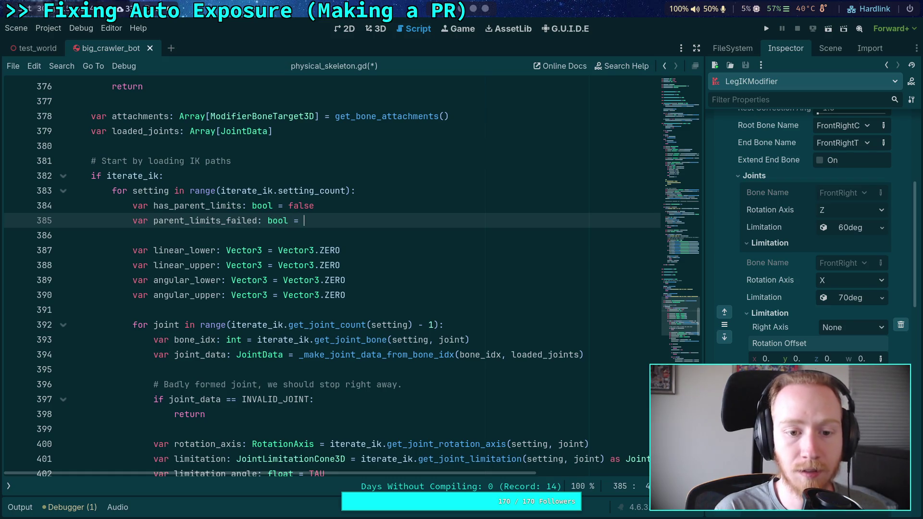
type("false")
scroll(348, 284, "down", 8)
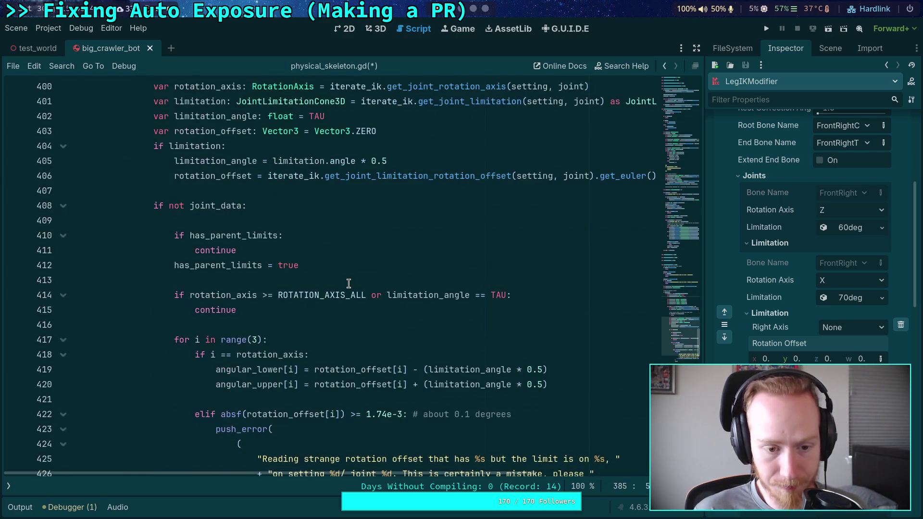
- End the ROTATION_AXIS_ALL condition with a colon, splitting the remaining condition onto the next line
scroll(349, 283, "down", 1)
left_click(548, 249)
key("Return")
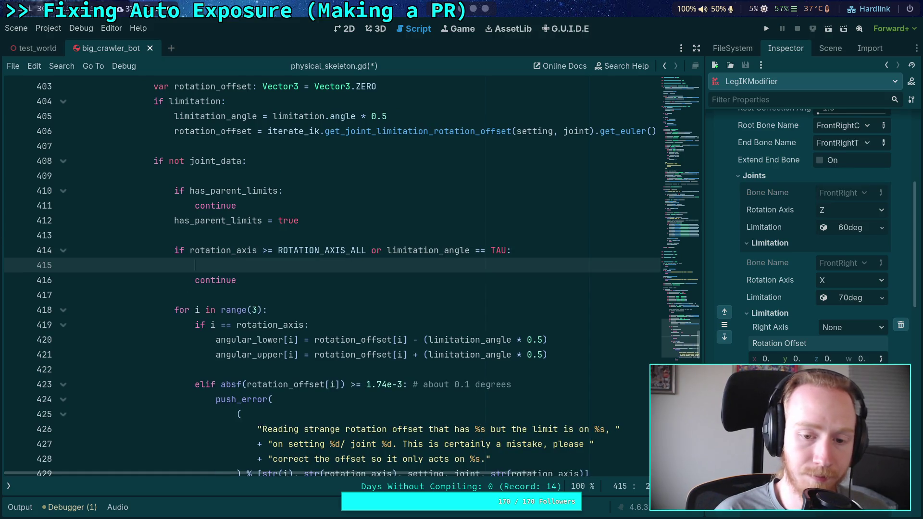
left_click(366, 250)
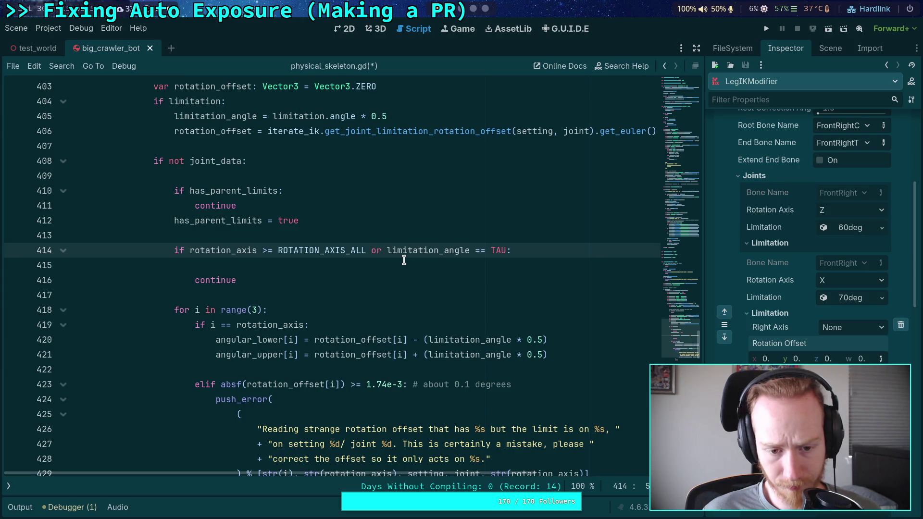
scroll(403, 260, "up", 3)
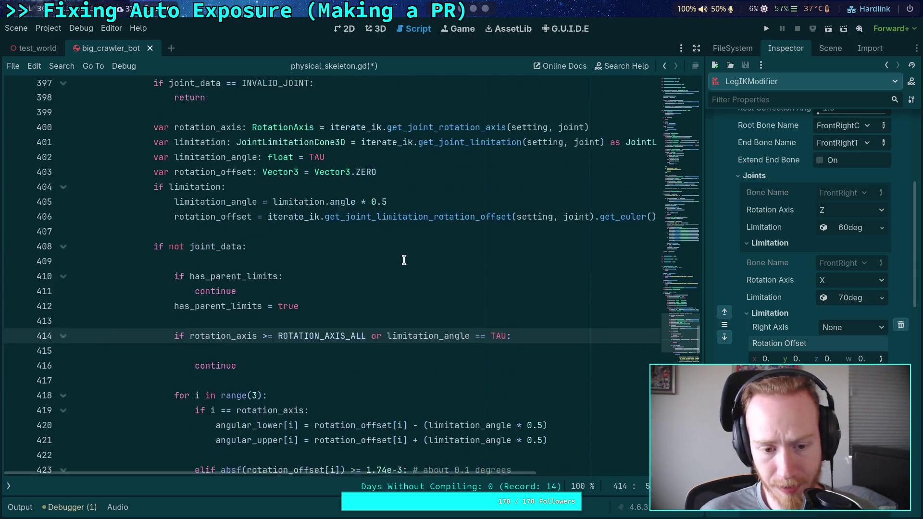
scroll(398, 356, "down", 2)
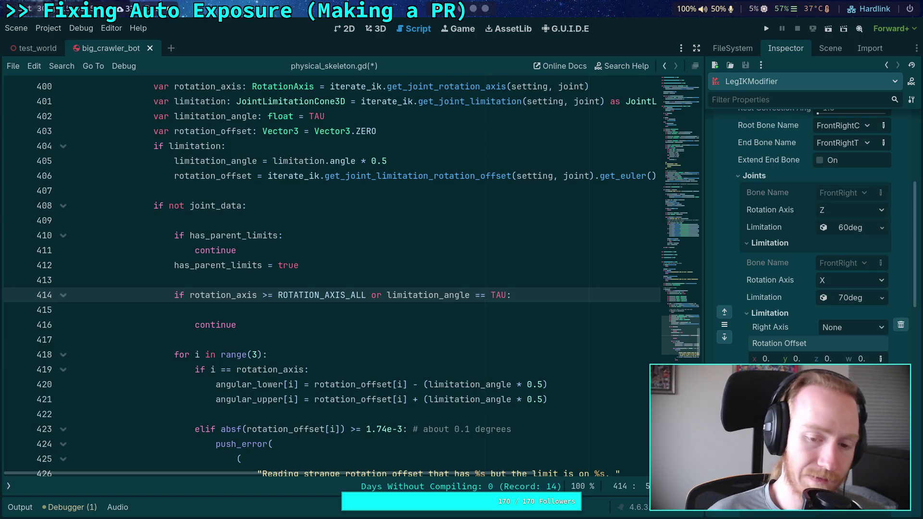
type(":")
key("Return")
key("Return")
- Move continue under the ROTATION_AXIS_ALL check and set parent_limits_failed = true there
key("Down")
key("Down")
key("alt+Up")
key("alt+Up")
key("alt+Up")
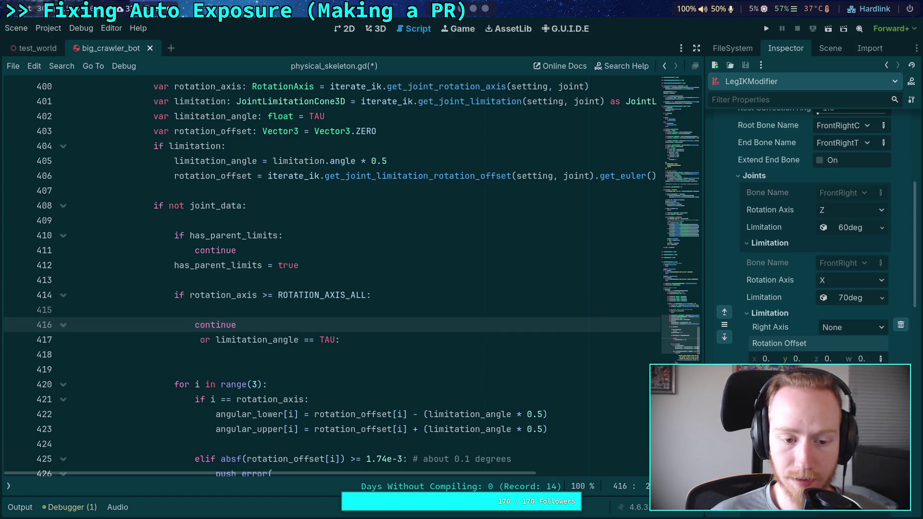
key("Up")
key("End")
key("Return")
type("parent_limits_failed = t")
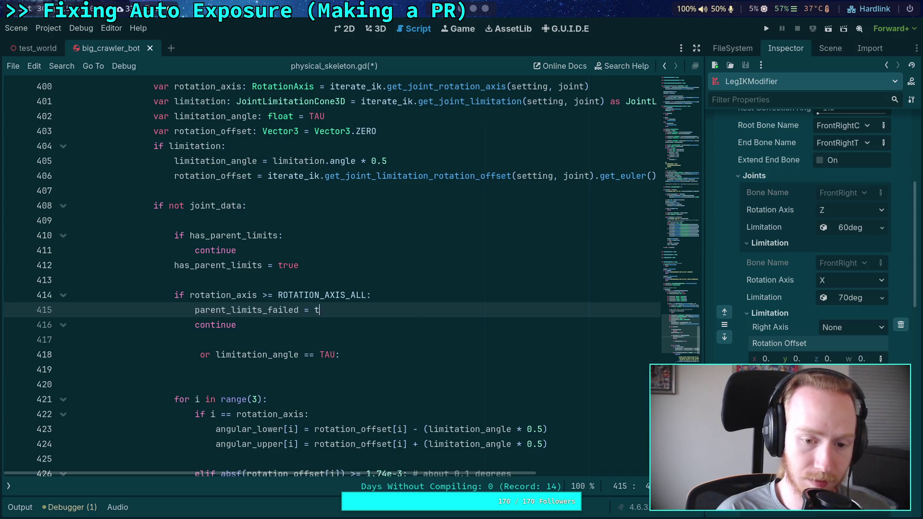
type("rue")
key("Down")
key("Down")
key("Down")
- Turn the leftover 'or limitation_angle == TAU:' line into its own if statement
left_click(247, 354)
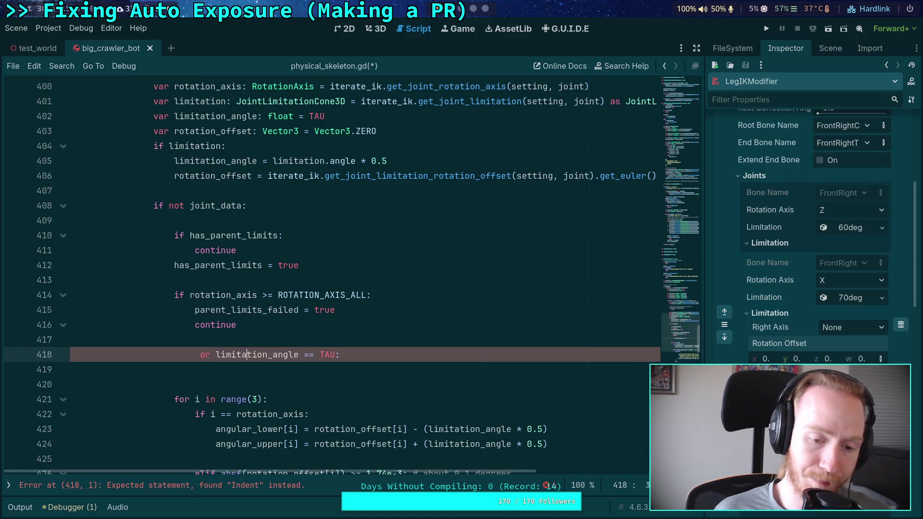
key("BackSpace")
key("BackSpace")
key("BackSpace")
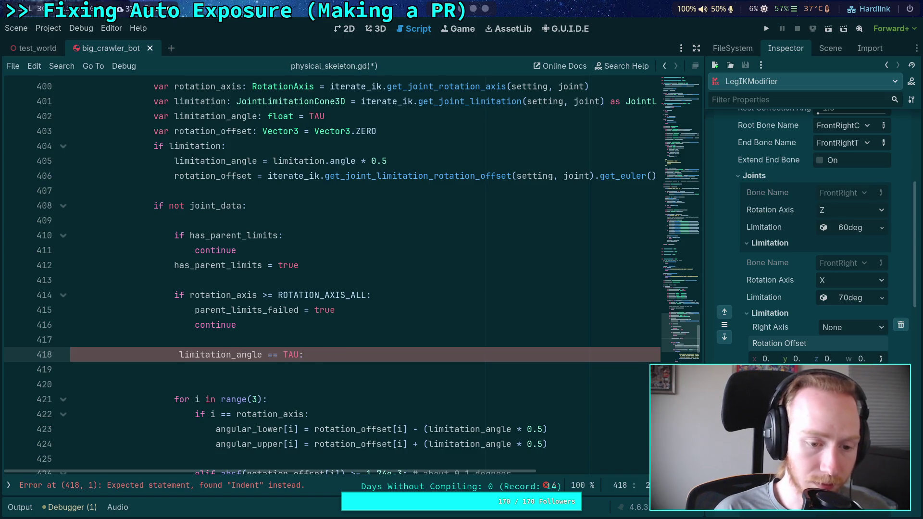
type("if")
left_click(402, 381)
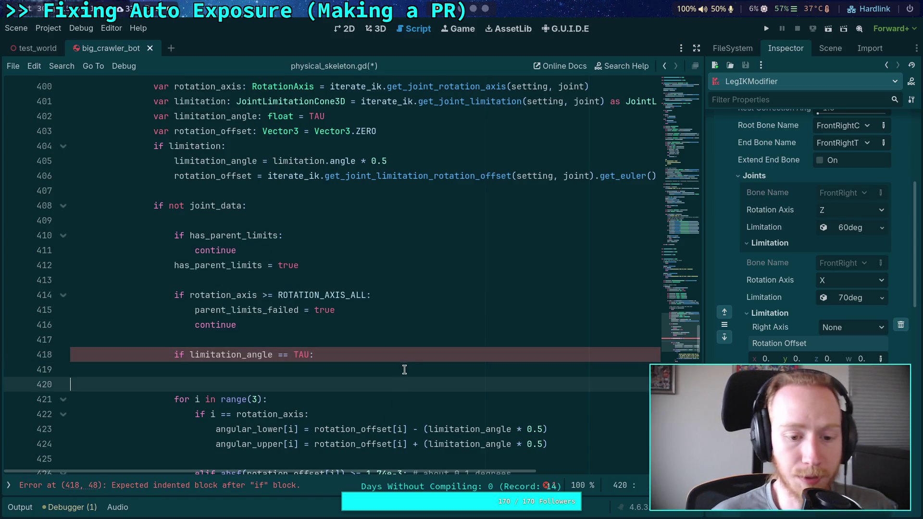
left_click(407, 369)
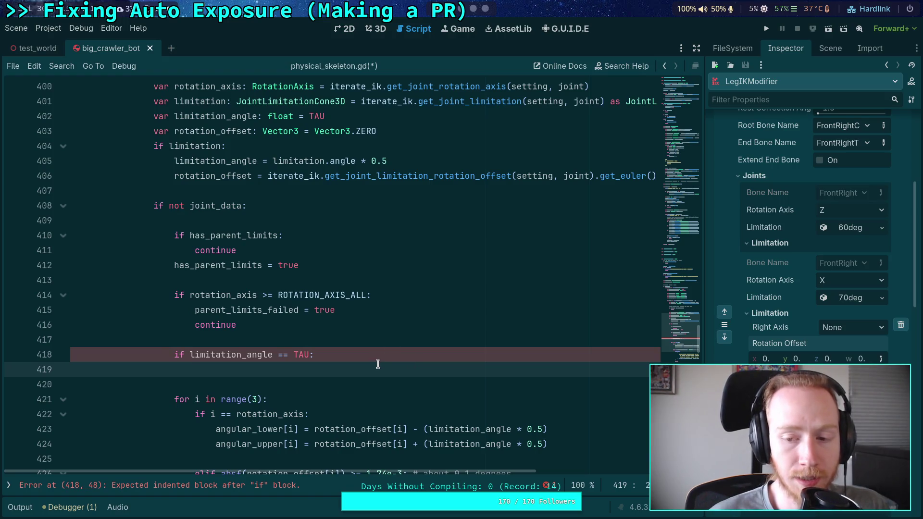
- Start the TAU branch with angular_lower = -PI
scroll(378, 365, "down", 3)
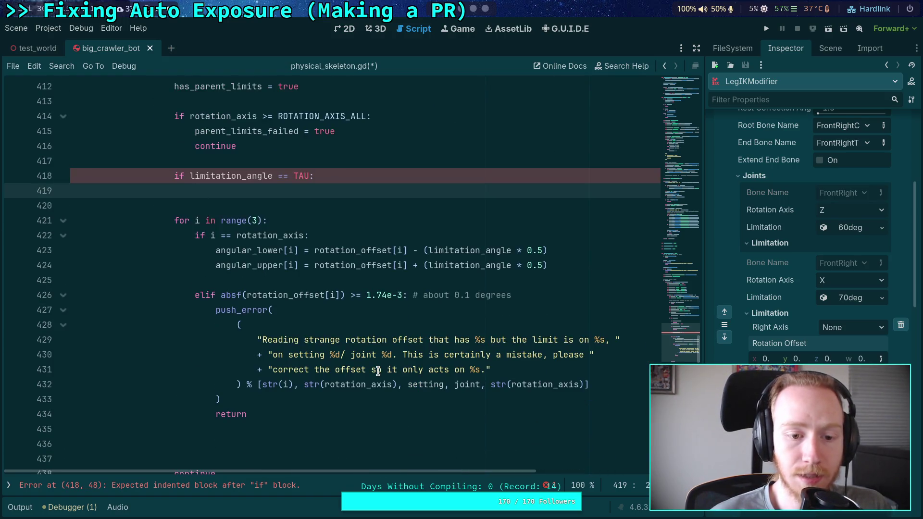
scroll(377, 371, "up", 2)
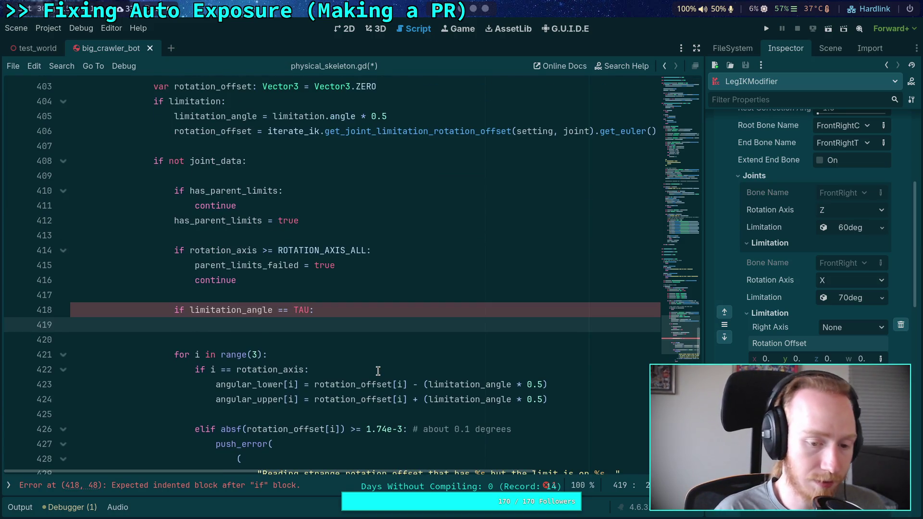
type("ang")
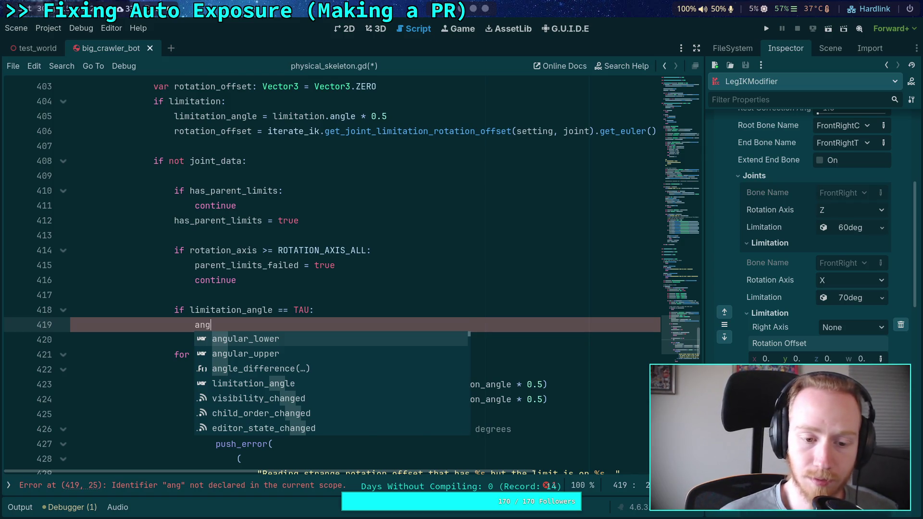
key("Return")
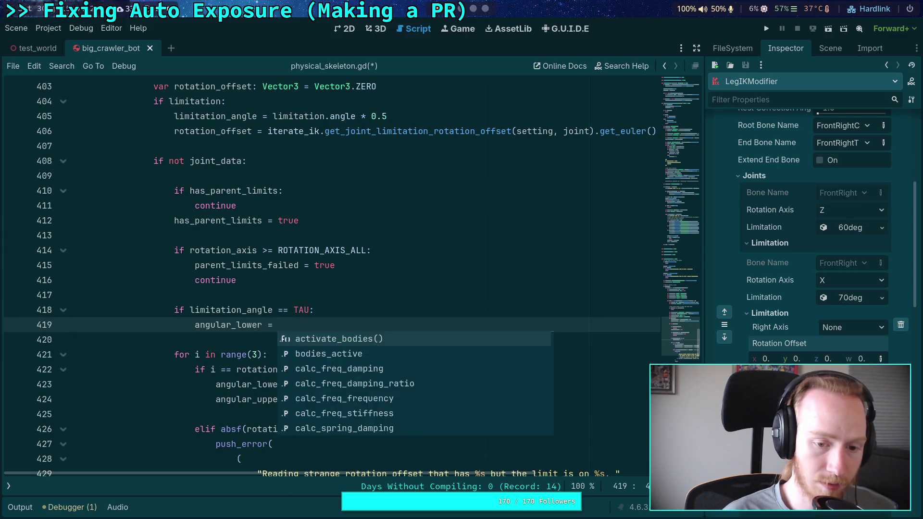
type("-push_error")
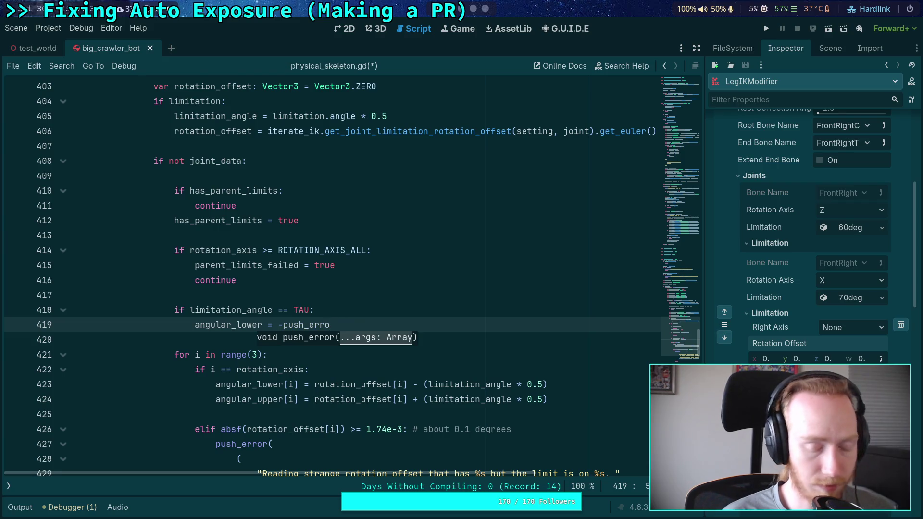
key("BackSpace")
key("BackSpace")
key("BackSpace")
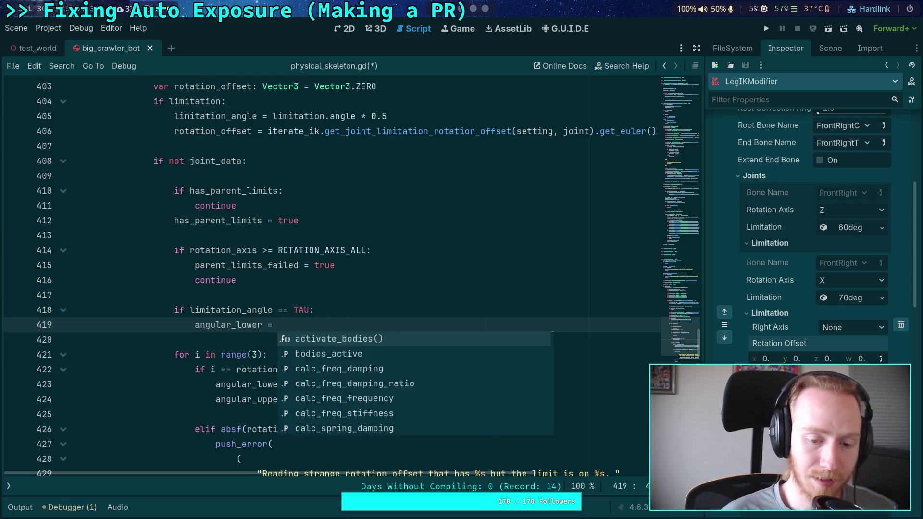
type("-PI")
key("Return")
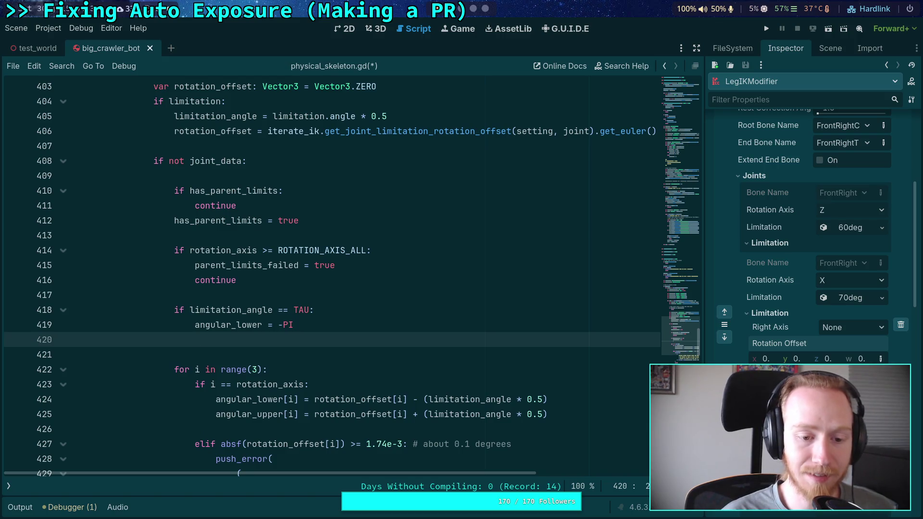
- Add angular_upper = PI * Vector3.ONE and complete angular_lower as -PI * Vector3.ONE
type("ang")
key("Down")
key("Return")
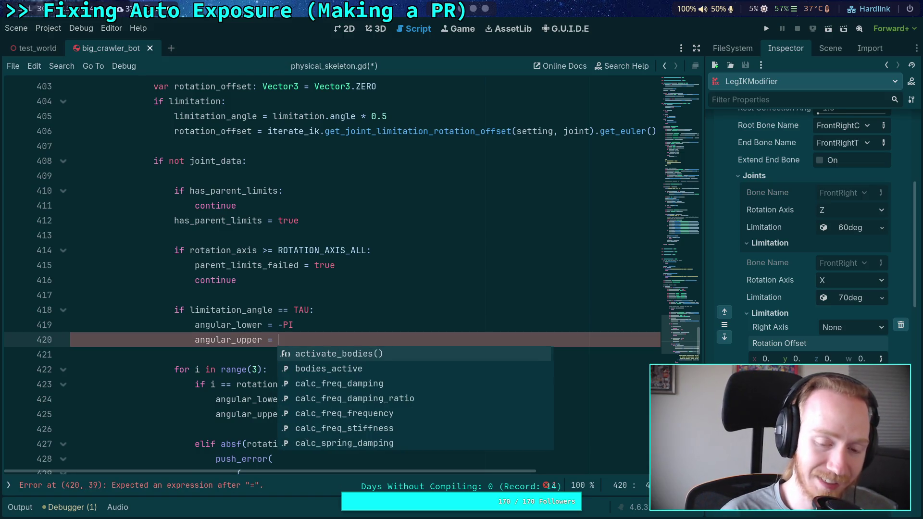
type("PI * ")
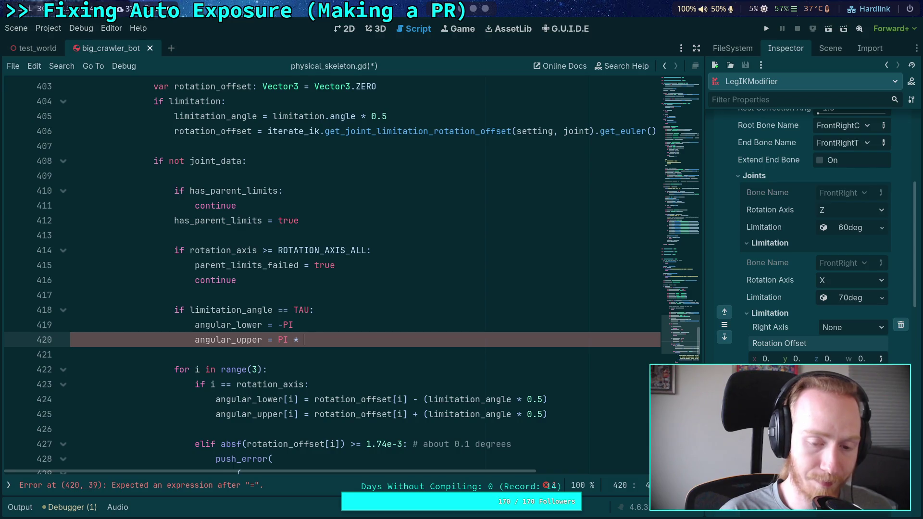
type("Vector3.ONE")
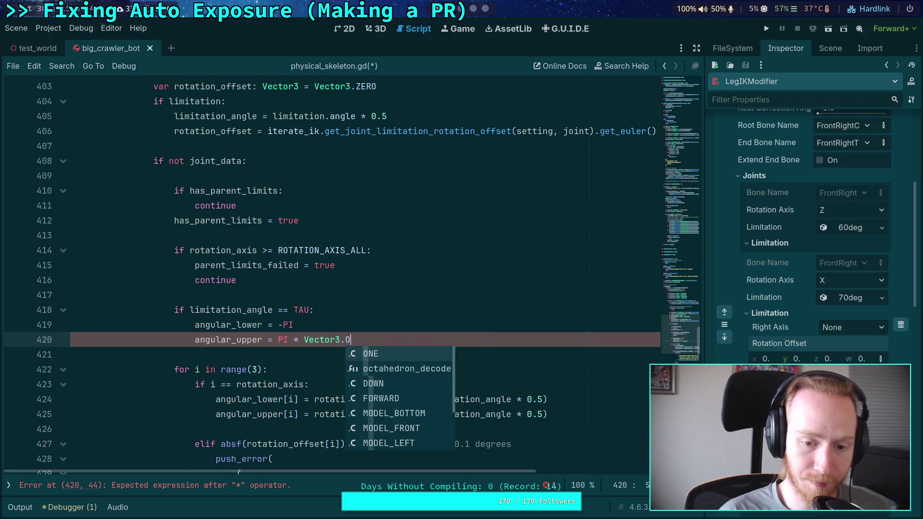
left_click(312, 323)
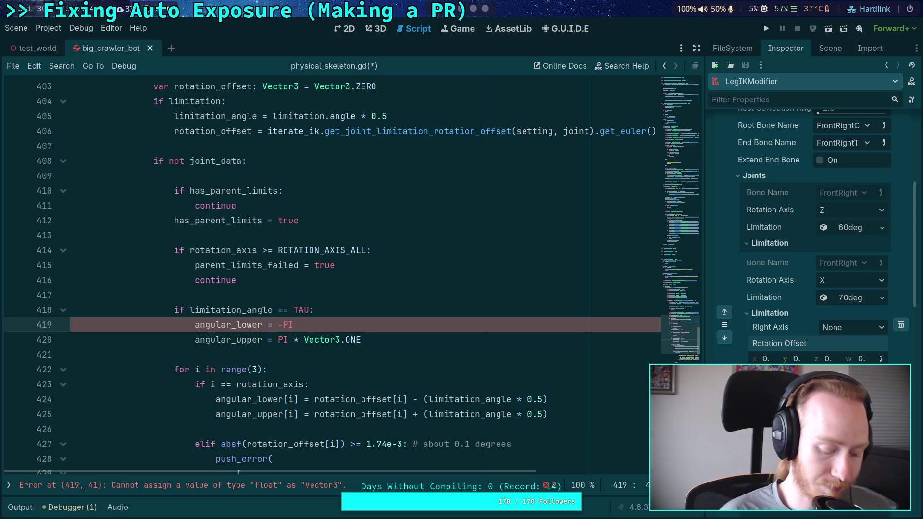
type("* Vector3")
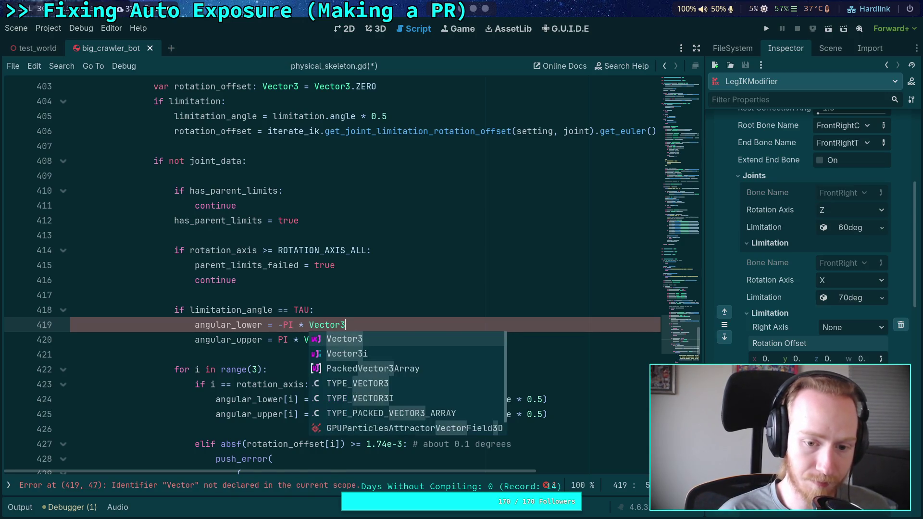
type(".ONE")
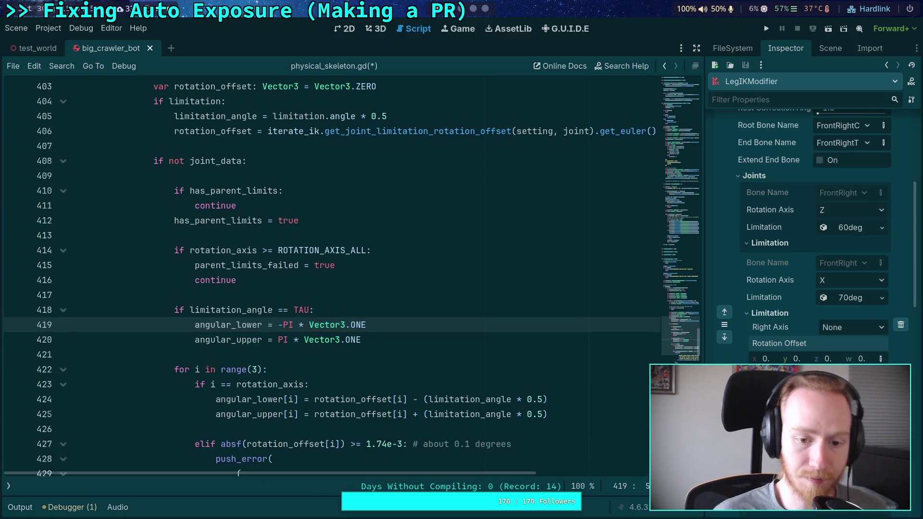
- Select the limitation_angle == TAU condition
scroll(327, 303, "down", 2)
left_click(424, 245)
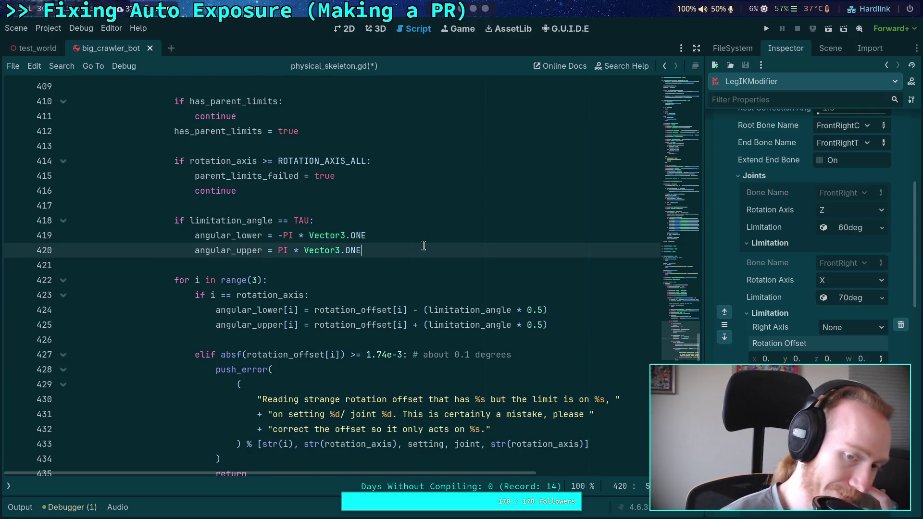
scroll(423, 246, "up", 3)
scroll(424, 245, "down", 1)
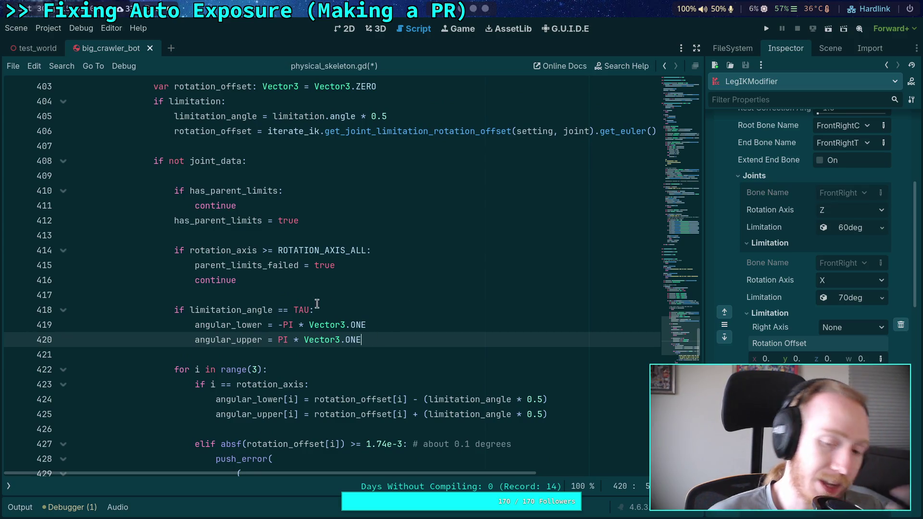
left_click_drag(190, 311, 309, 310)
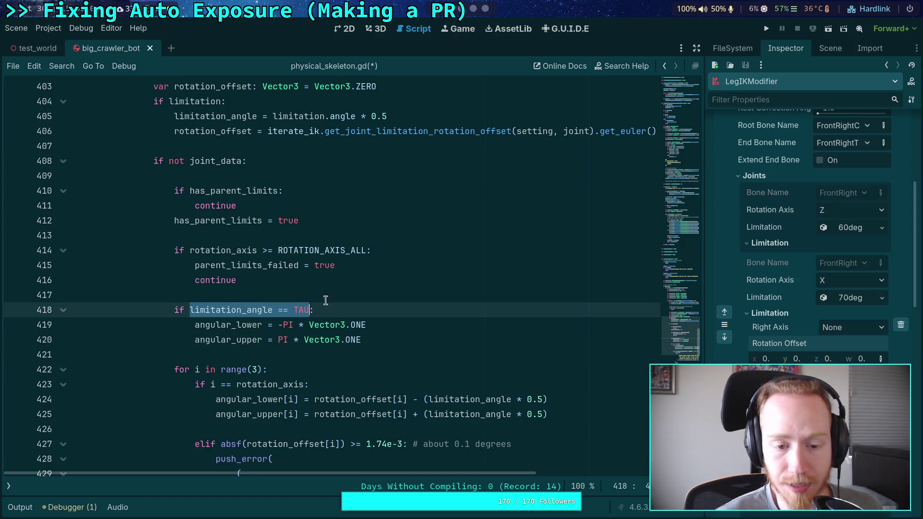
left_click(367, 304)
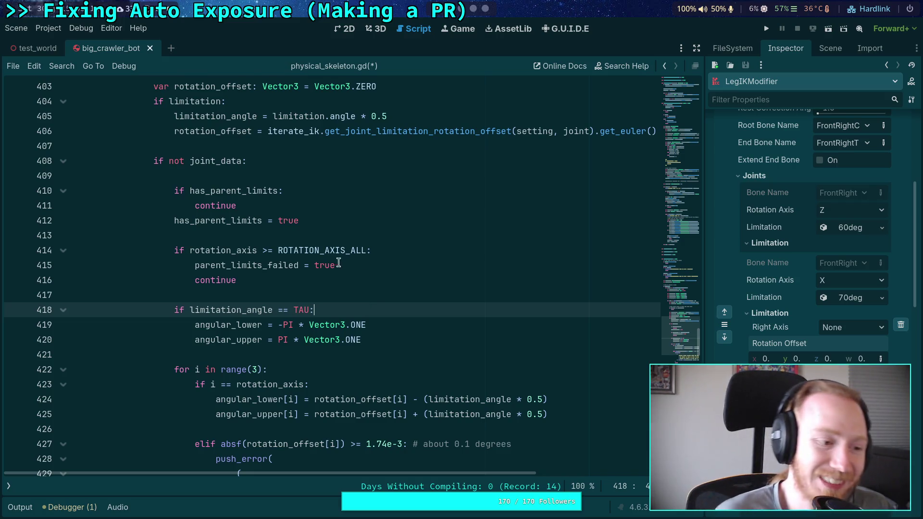
scroll(339, 263, "up", 5)
scroll(292, 236, "up", 3)
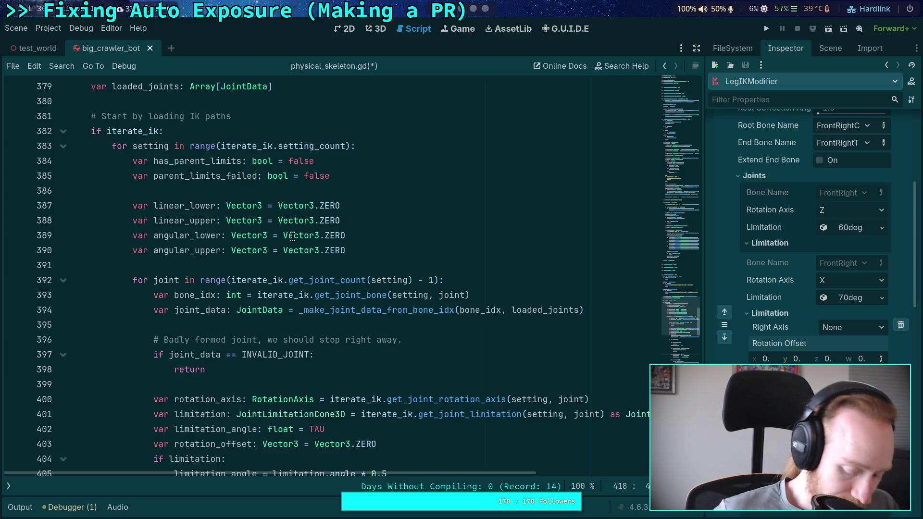
scroll(336, 269, "down", 8)
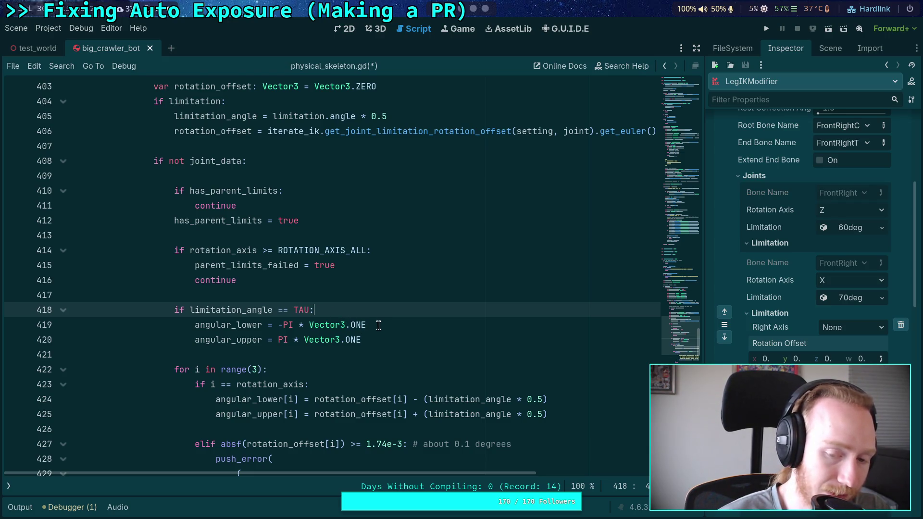
scroll(368, 337, "down", 1)
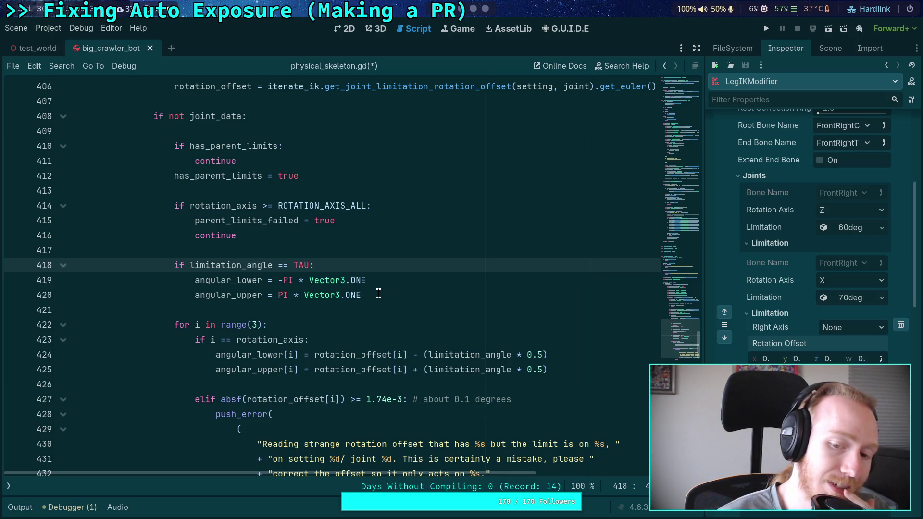
left_click_drag(378, 293, 73, 251)
- Delete the whole limitation_angle == TAU branch
key("BackSpace")
key("BackSpace")
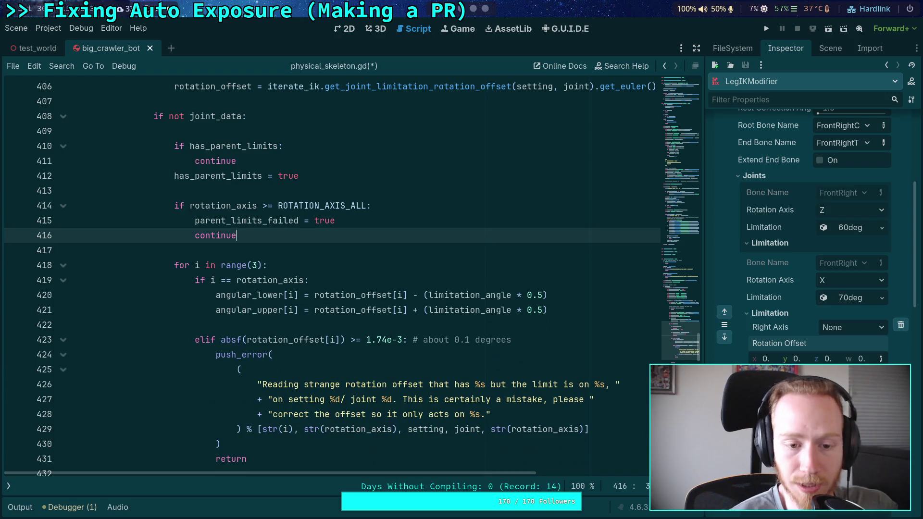
double_click(235, 221)
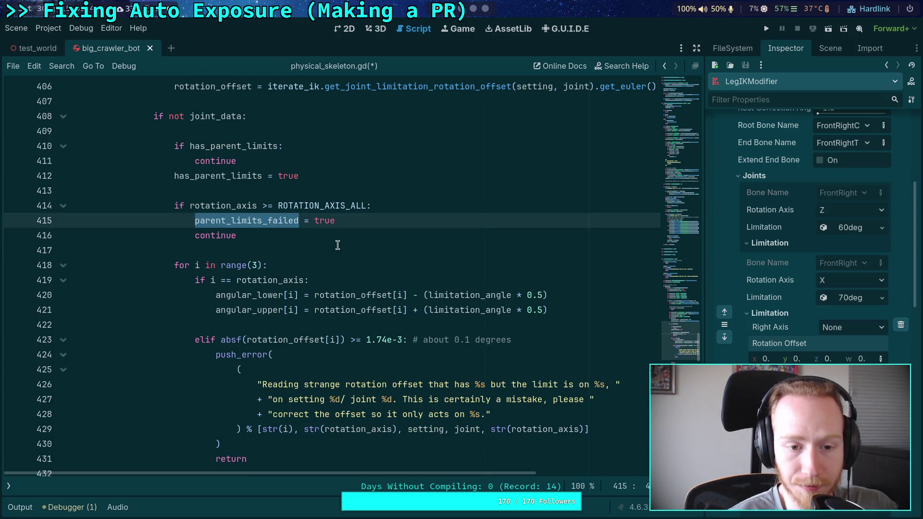
scroll(338, 245, "down", 1)
scroll(335, 270, "down", 2)
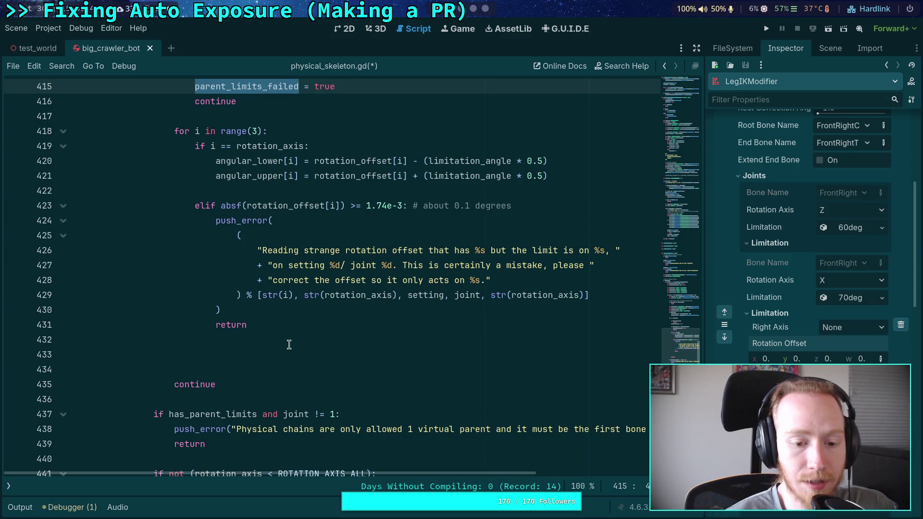
scroll(343, 407, "down", 2)
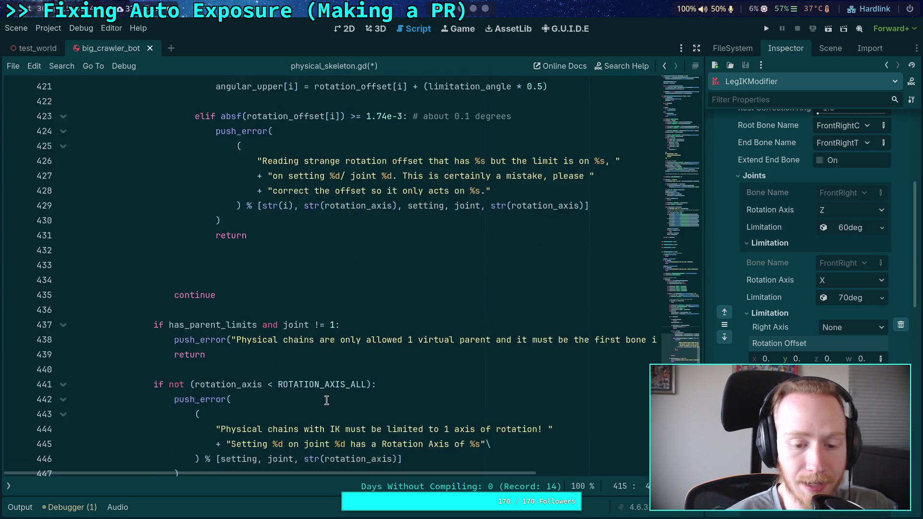
- Split the condition into if has_parent_limits: with a nested if joint != 1 check
left_click(277, 324)
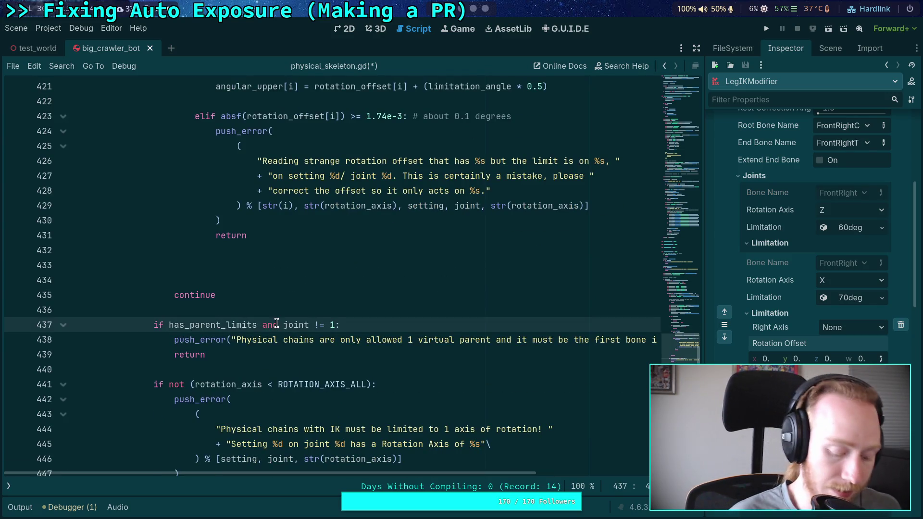
type("(")
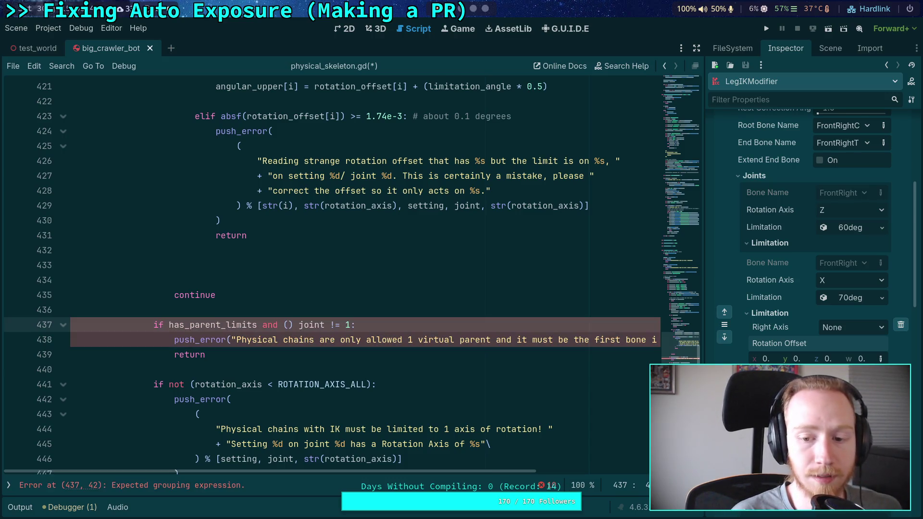
key("BackSpace")
key("BackSpace")
key("BackSpace")
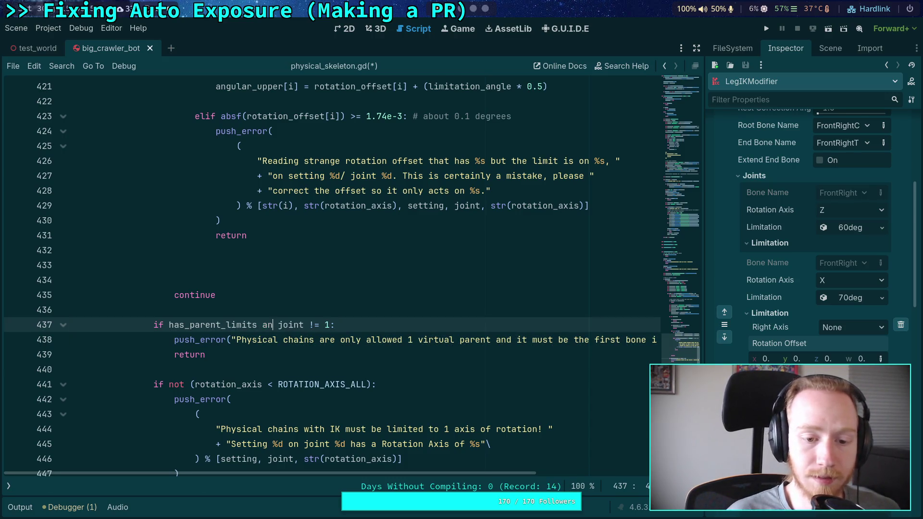
type(":")
key("Return")
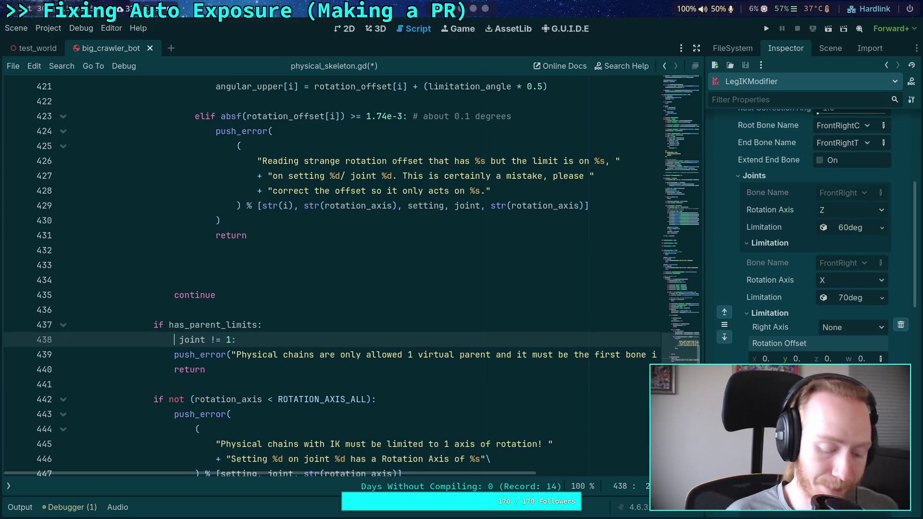
type("if")
key("BackSpace")
- Indent push_error under the joint check and start an elif line below it
key("Down")
key("Home")
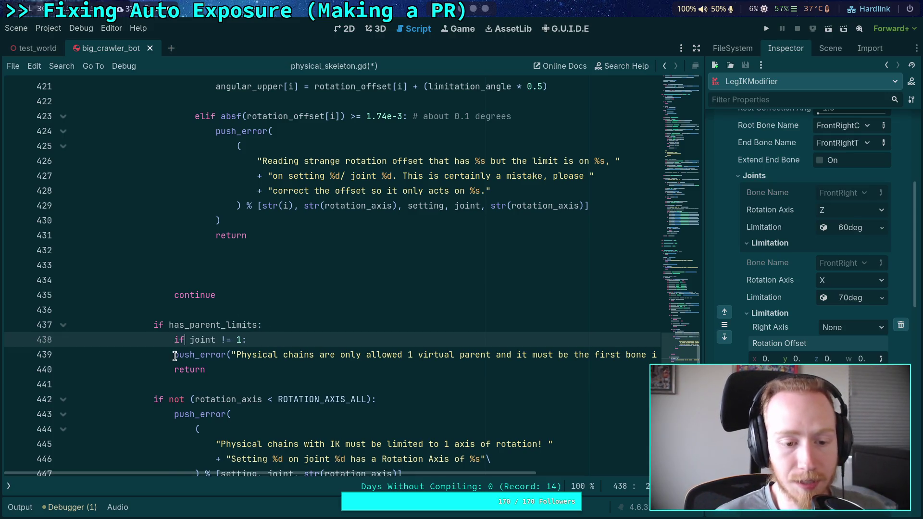
key("Tab")
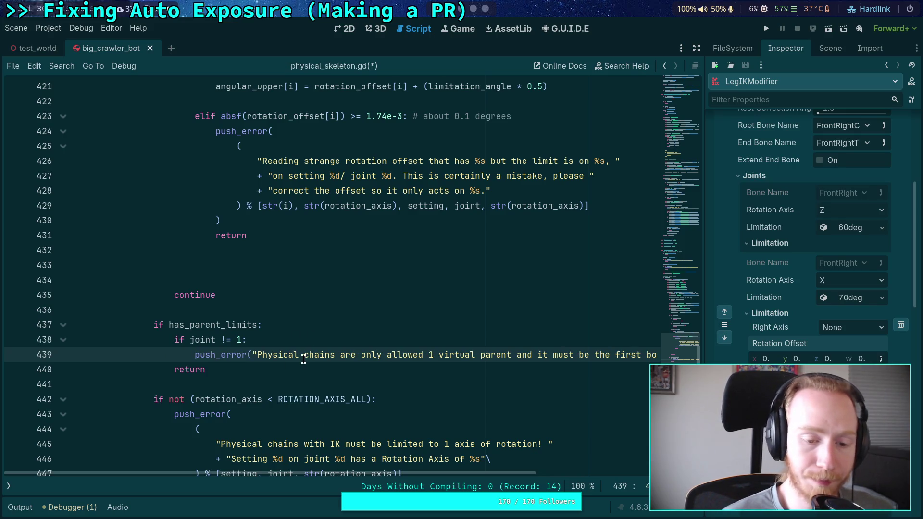
key("End")
key("Return")
key("BackSpace")
type("elif")
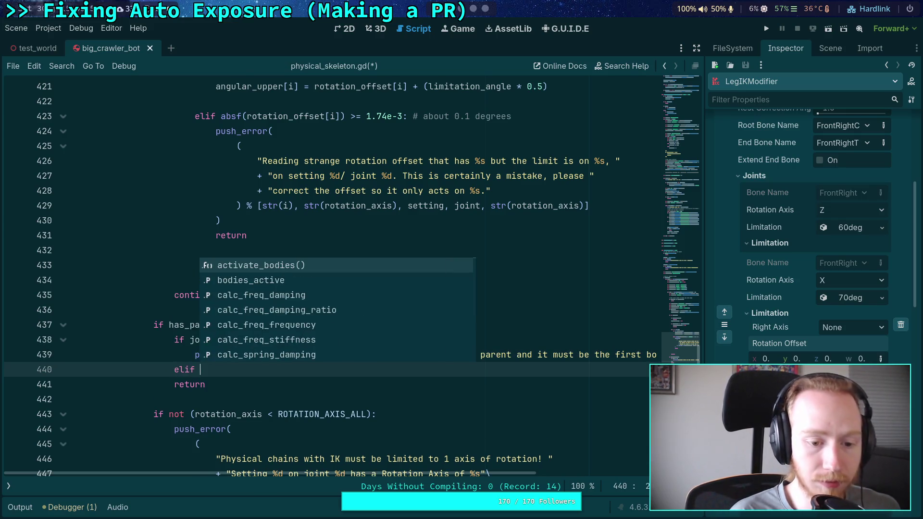
- Indent return inside the joint check and add an elif parent_limits_failed: branch
key("Escape")
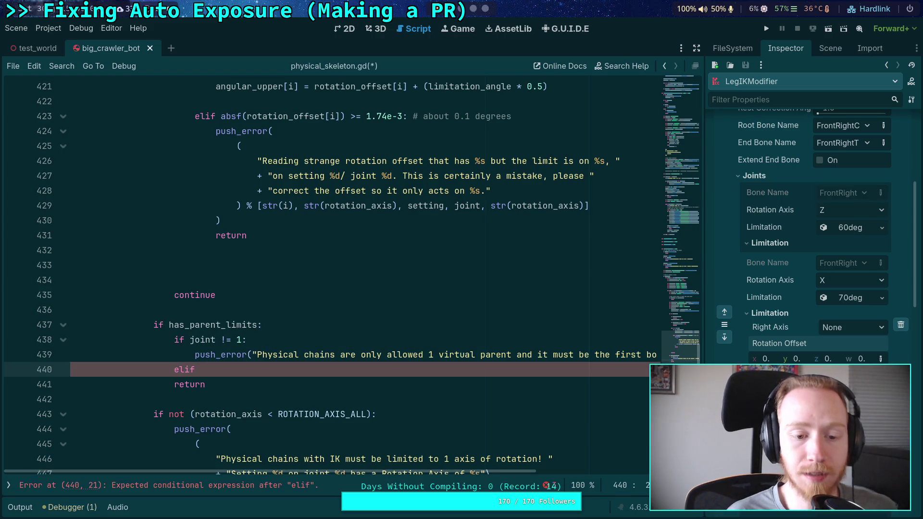
key("Down")
key("alt+Up")
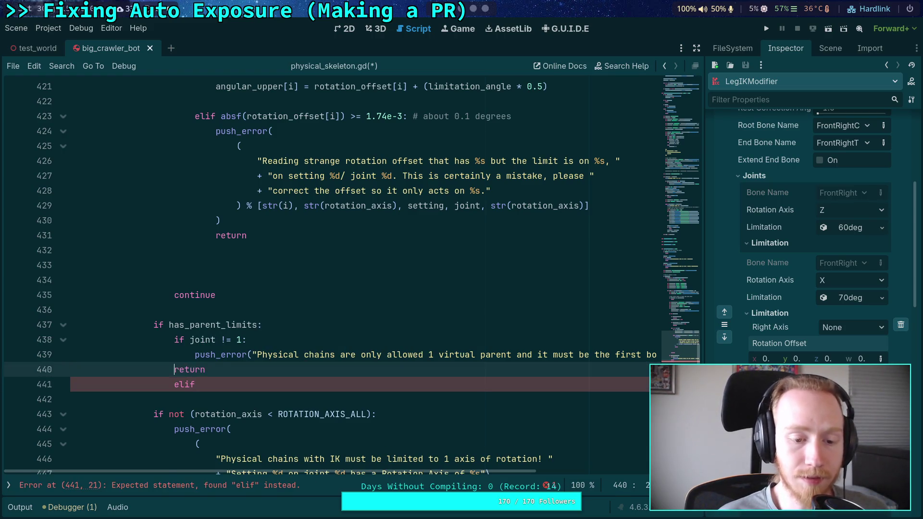
key("Tab")
key("Down")
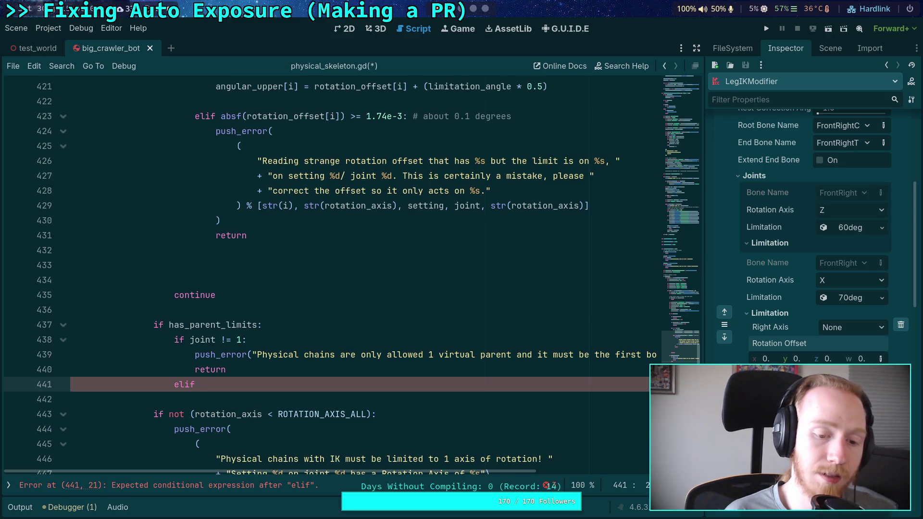
type(" par")
key("Return")
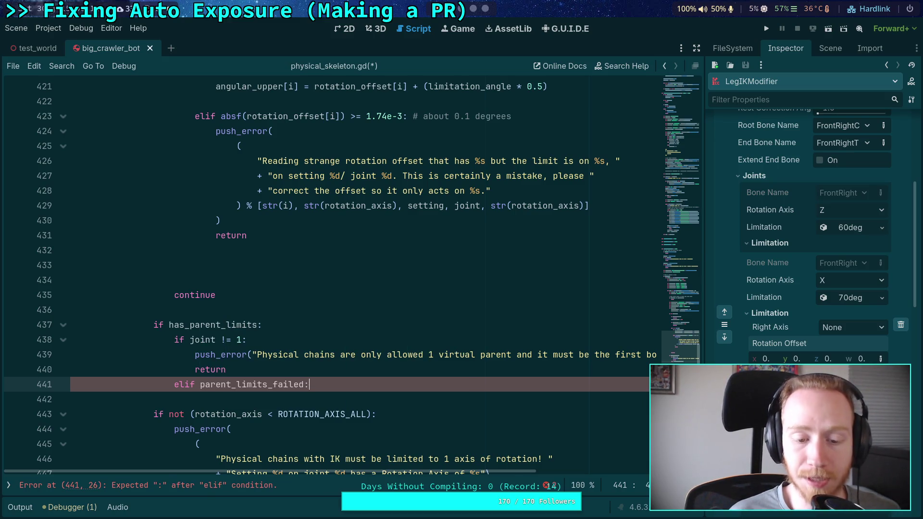
key("Return")
- Begin a push_error("") call in the new branch and hide the Inspector to widen the code
type("push-e")
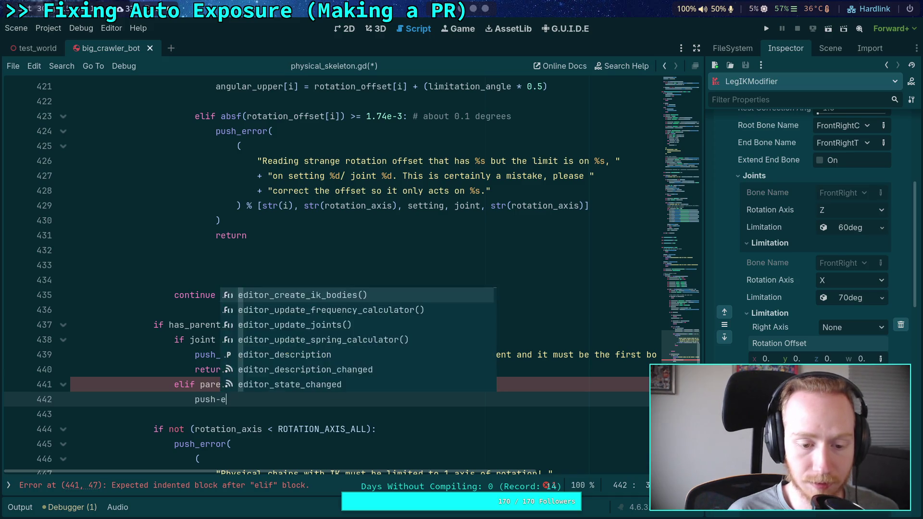
key("BackSpace")
key("BackSpace")
type("_error(")
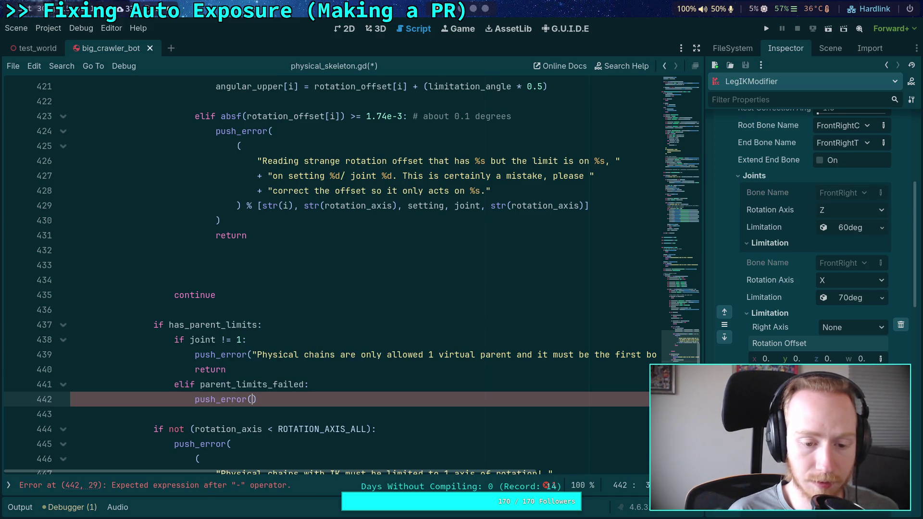
type("\"P")
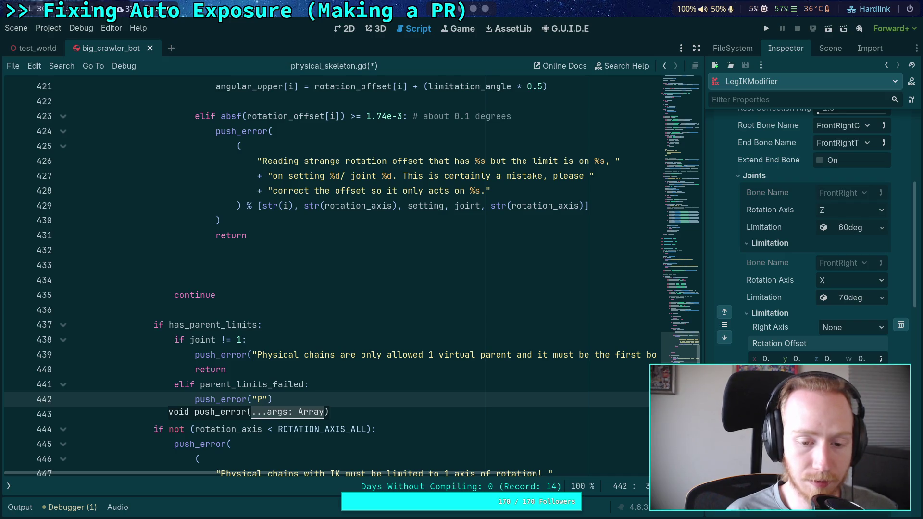
key("BackSpace")
left_click(697, 49)
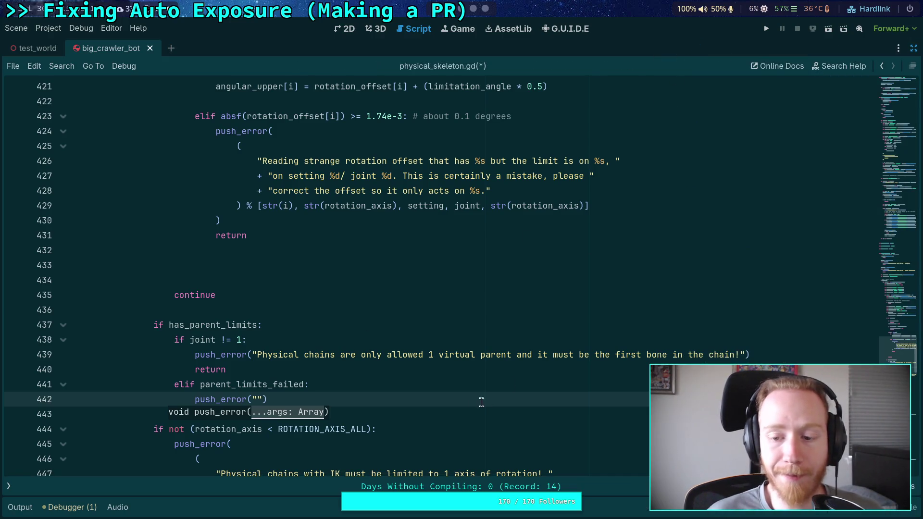
- Start the empty parent_limits_failed error message as 'Virtual parent for physical chain %d'
left_click(258, 399)
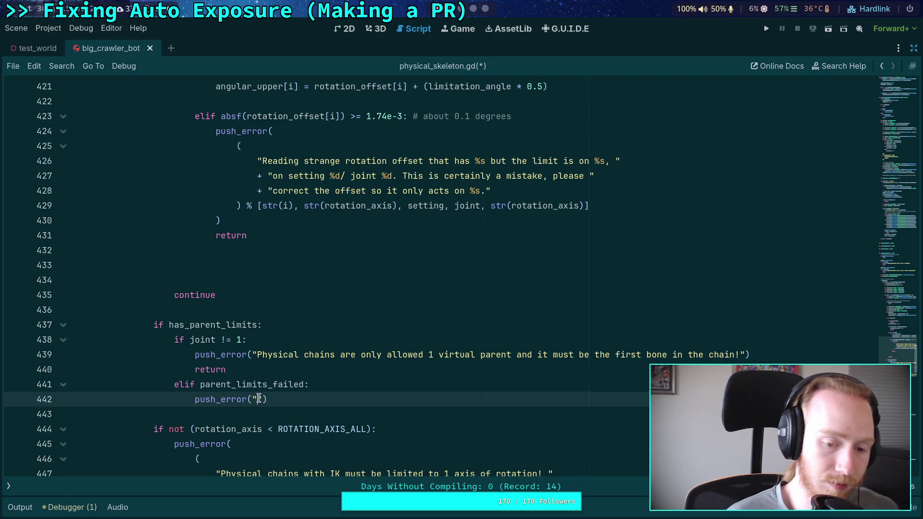
type("Pa")
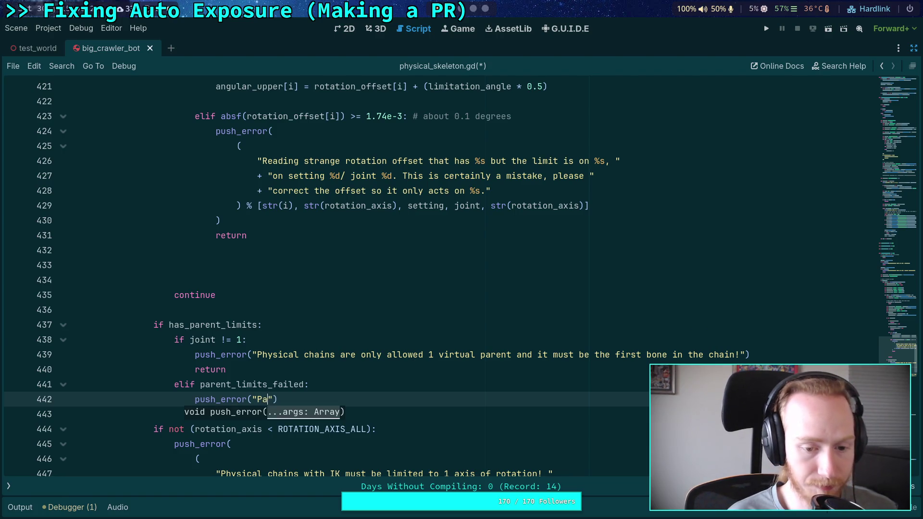
key("BackSpace")
key("BackSpace")
type("Virt")
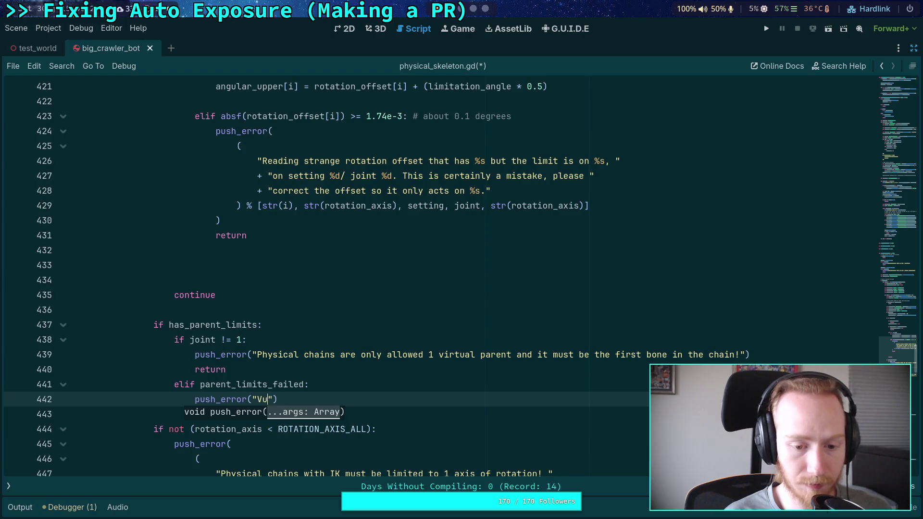
type("ual ")
type("parent for")
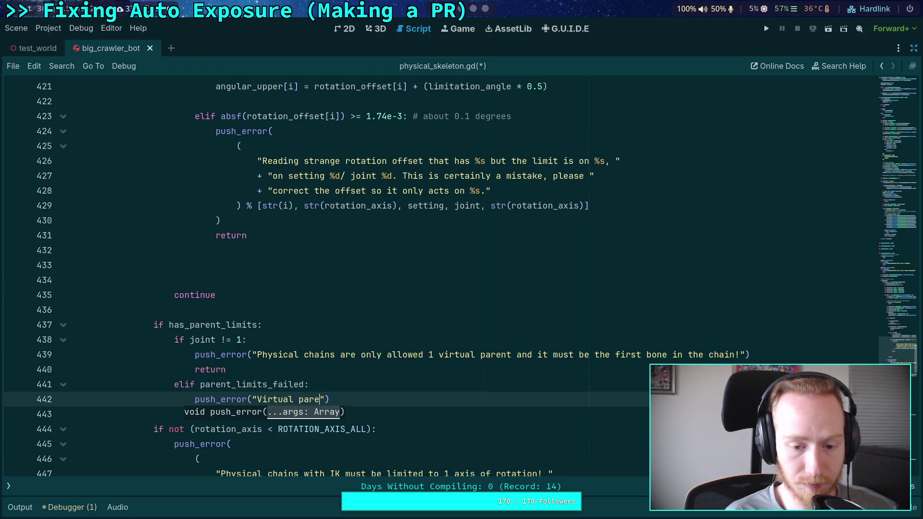
key("BackSpace")
key("BackSpace")
key("BackSpace")
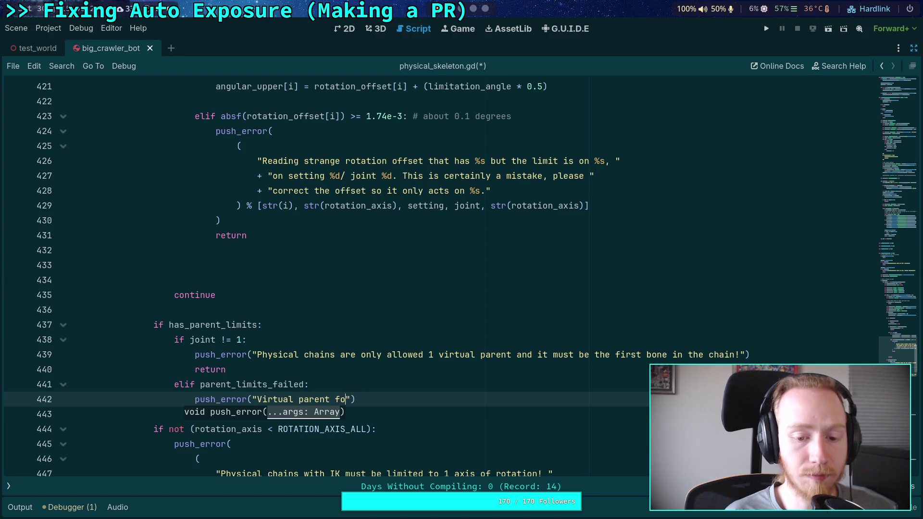
type("for phys")
type("ical ch")
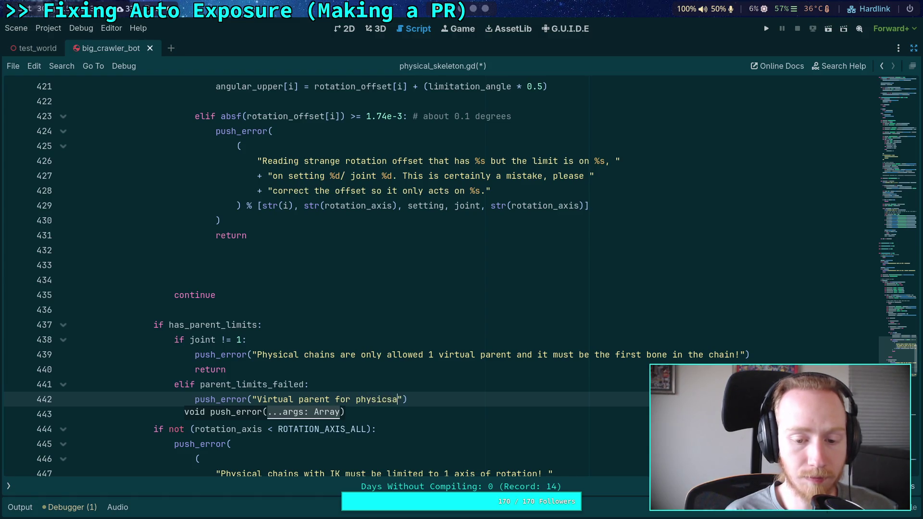
type("ain ")
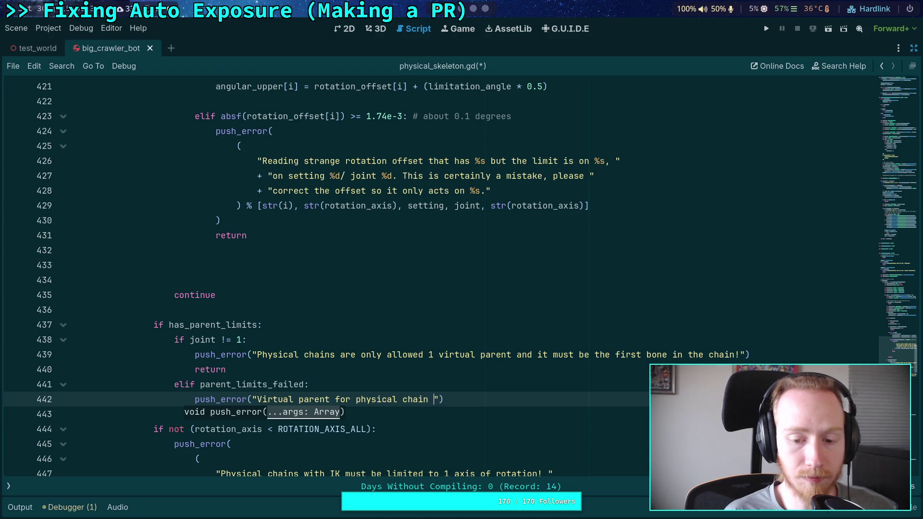
type("%d")
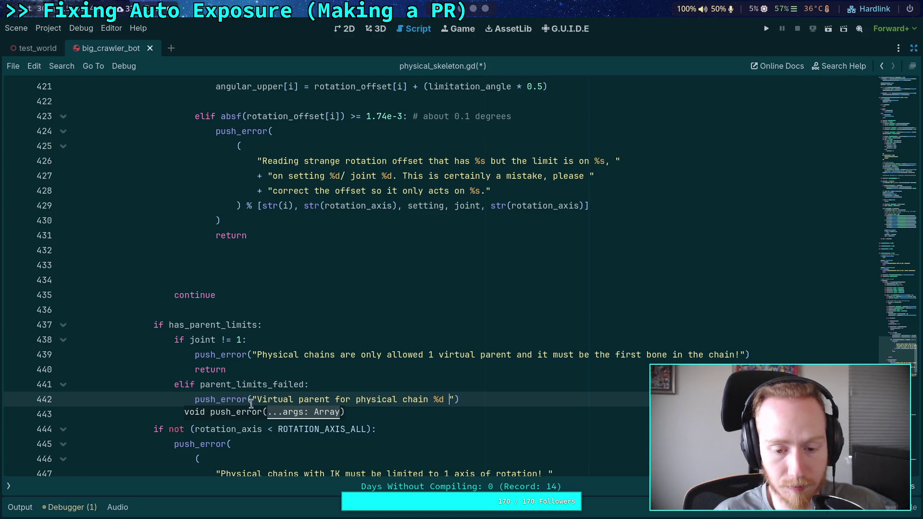
- Reword it to 'Root joint for physical IK chain %d failed to supply limitations'
double_click(301, 402)
key("BackSpace")
key("ctrl+BackSpace")
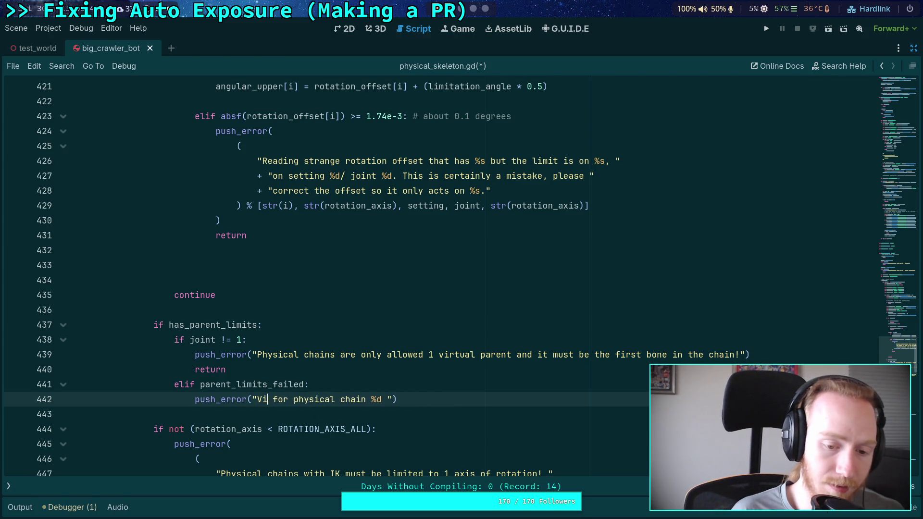
type("Root jo")
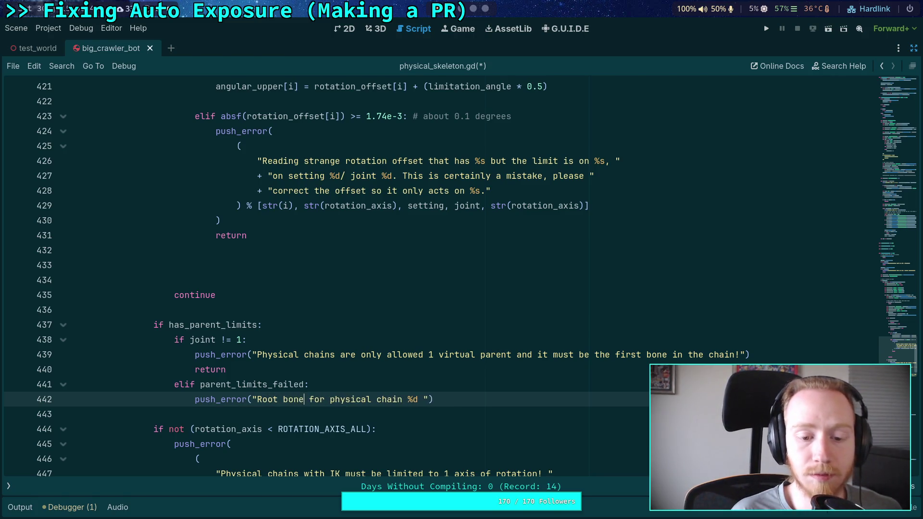
type("int")
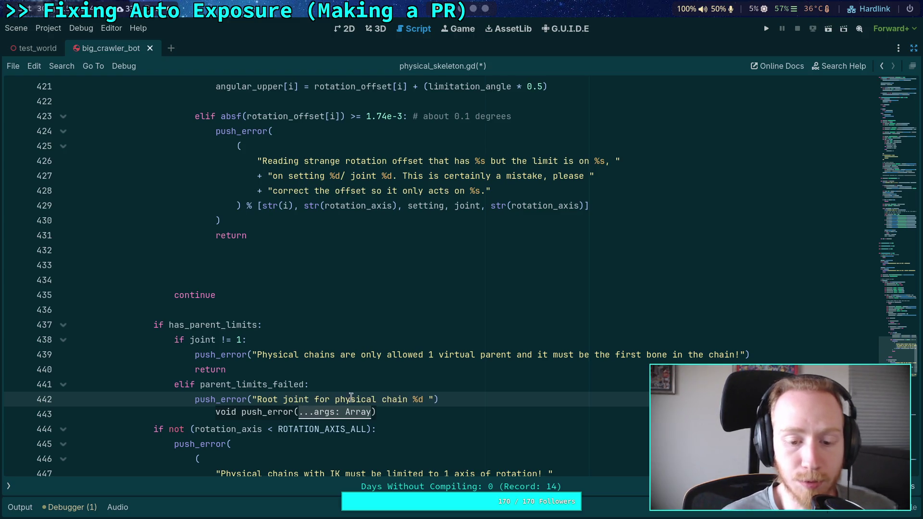
left_click(429, 399)
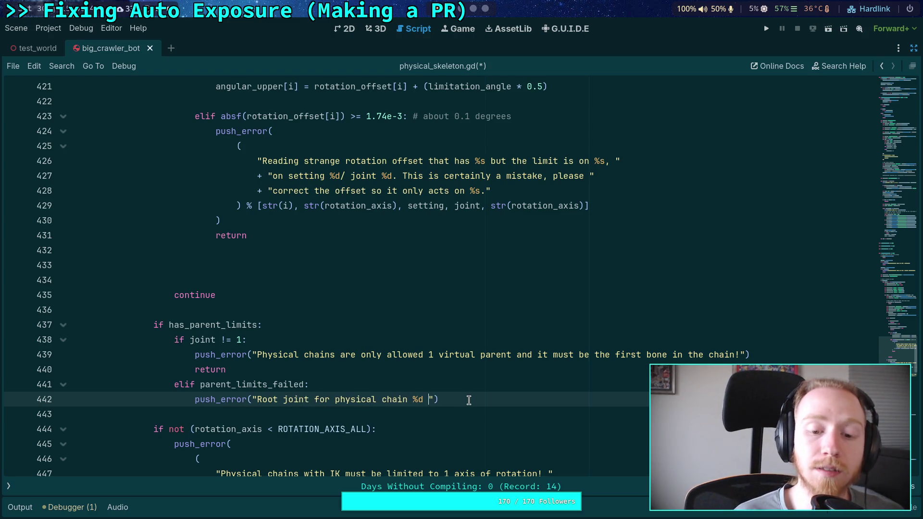
key("Left")
type("IK chain %d ")
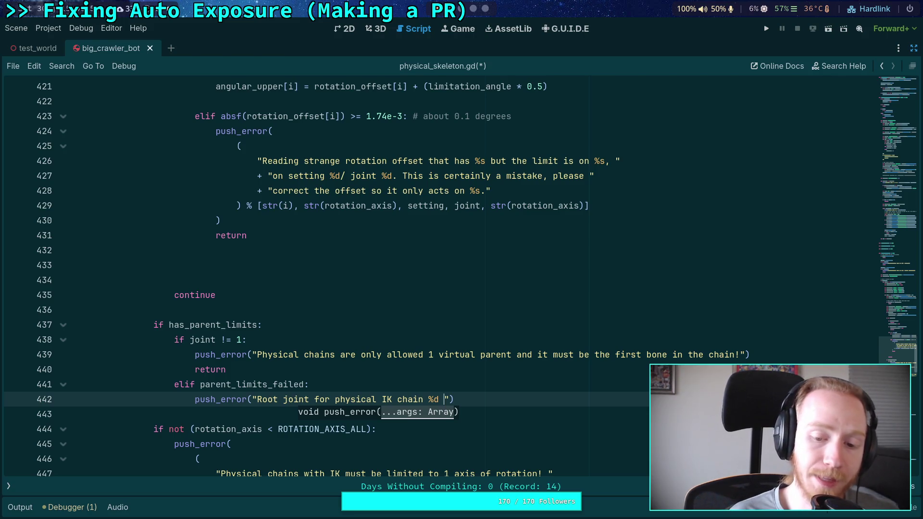
type("failed to ")
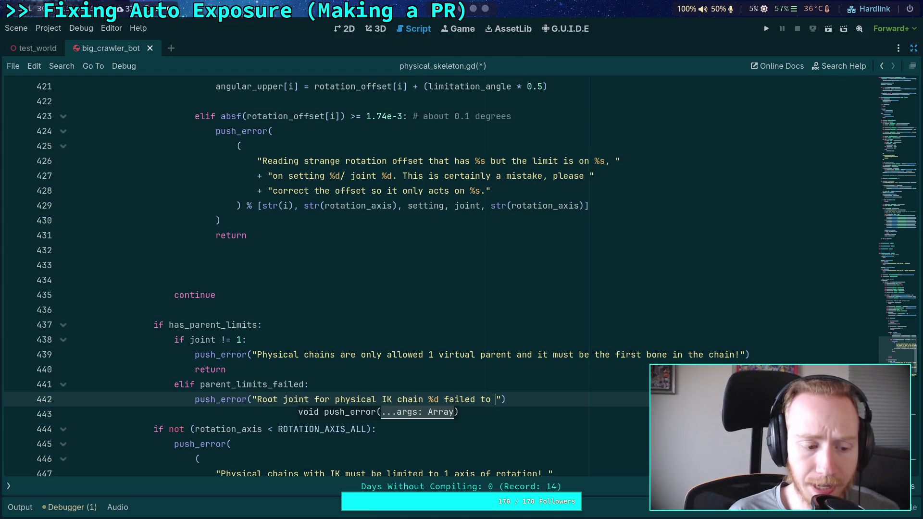
type("supply ")
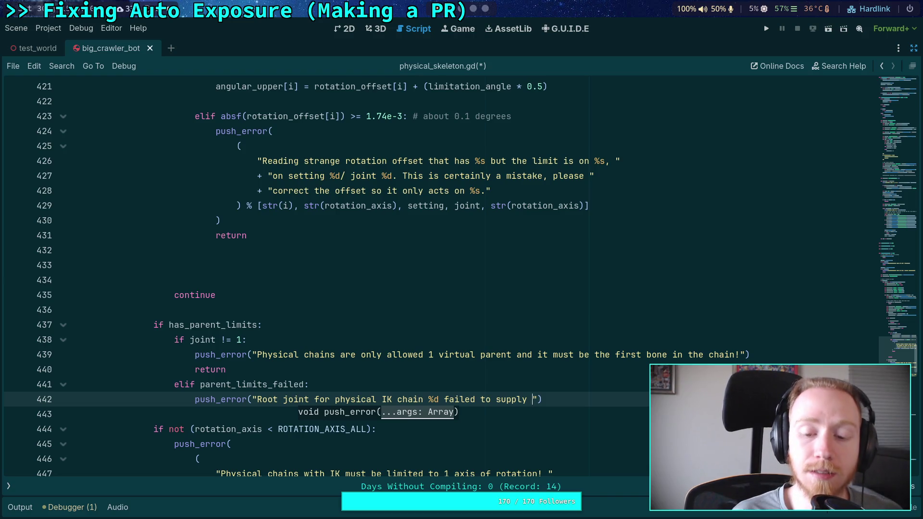
type("limitations")
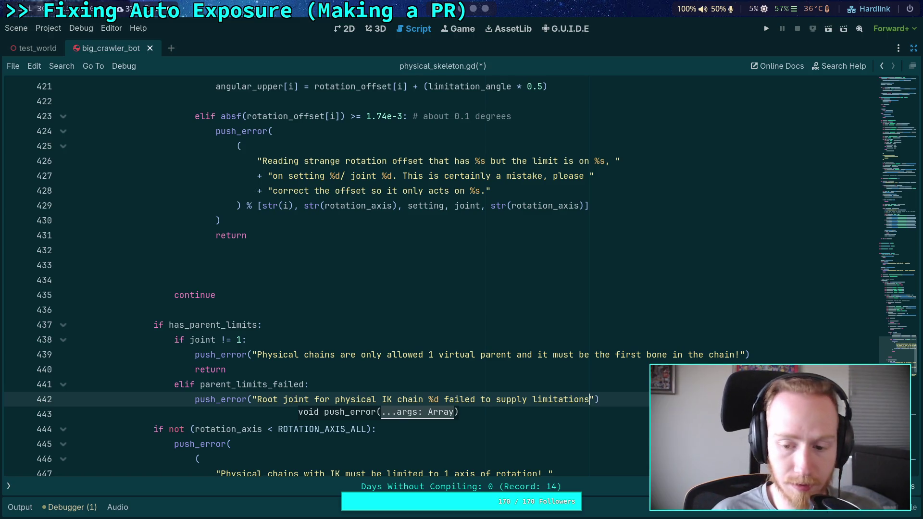
scroll(521, 333, "up", 6)
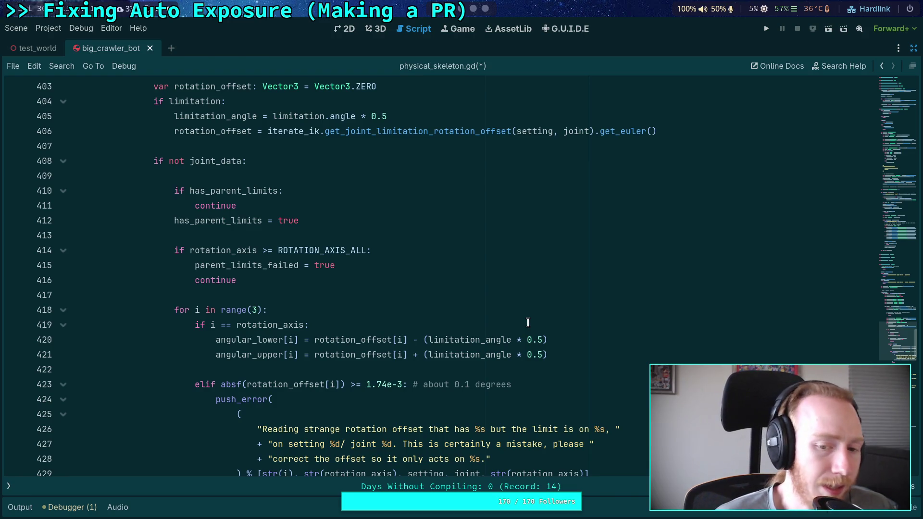
- Extend the message with ', has complex rotation' and a single-rotation-axis demand ending 'in this kind of setup!'
scroll(528, 323, "down", 7)
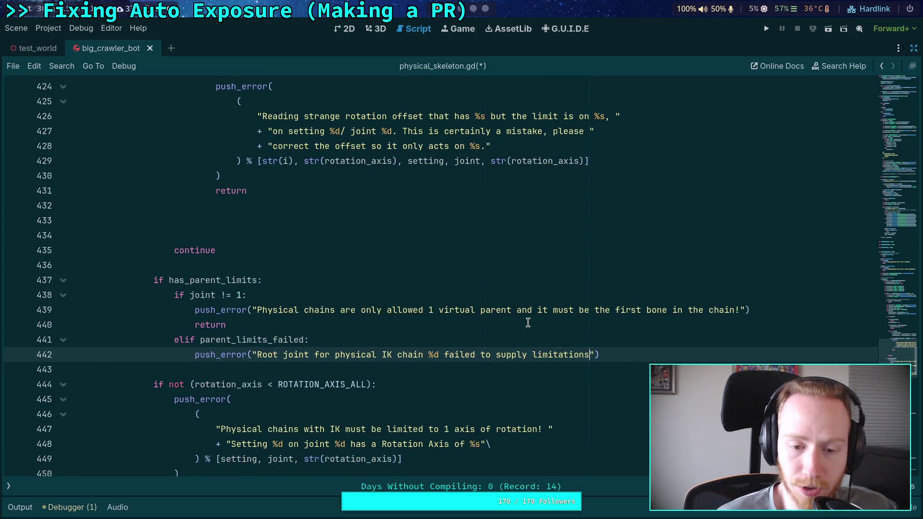
type(", has ")
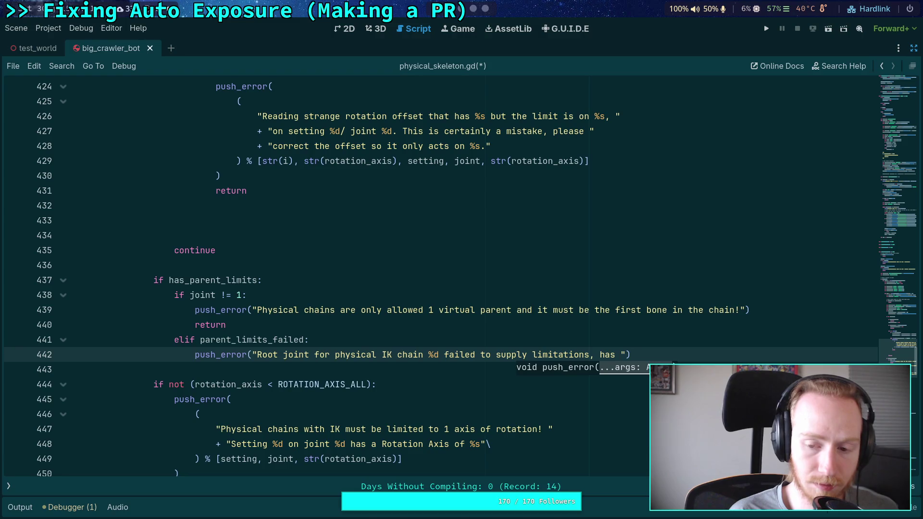
type("rotational a")
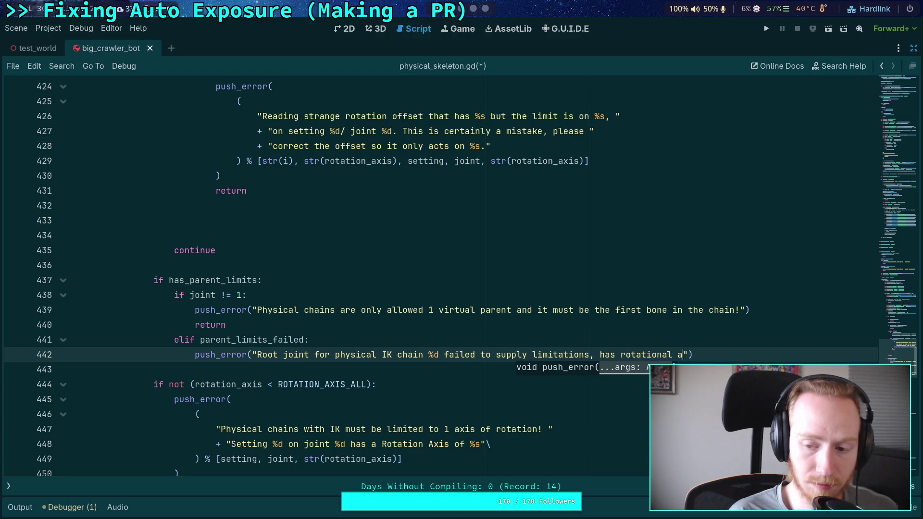
key("BackSpace")
key("BackSpace")
key("BackSpace")
type("n")
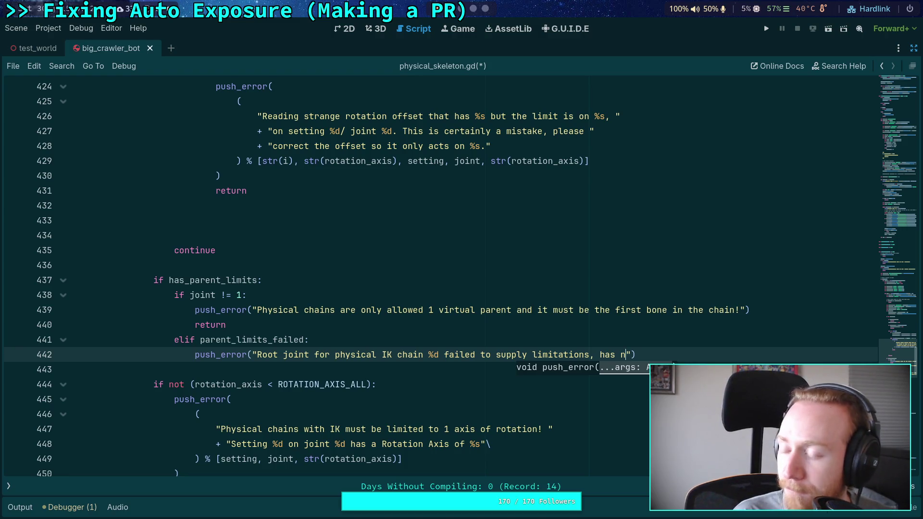
key("BackSpace")
type("comple")
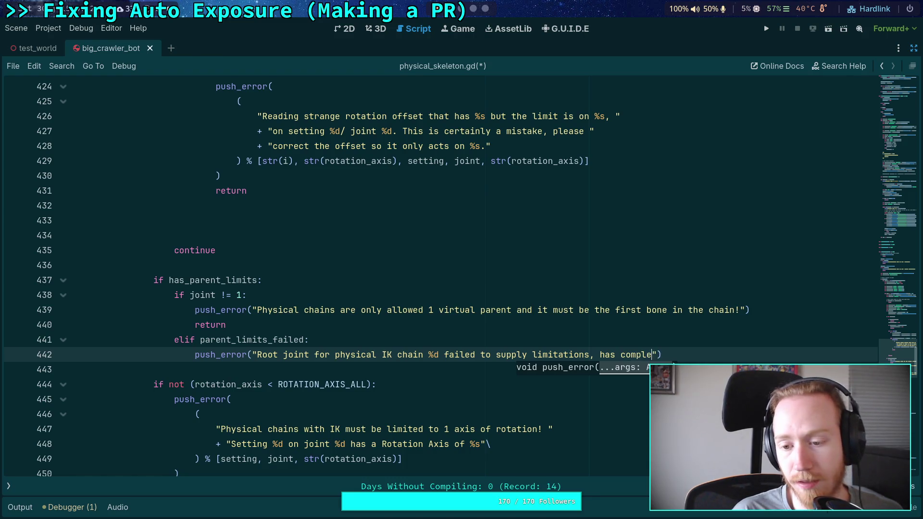
type("x rotation axis")
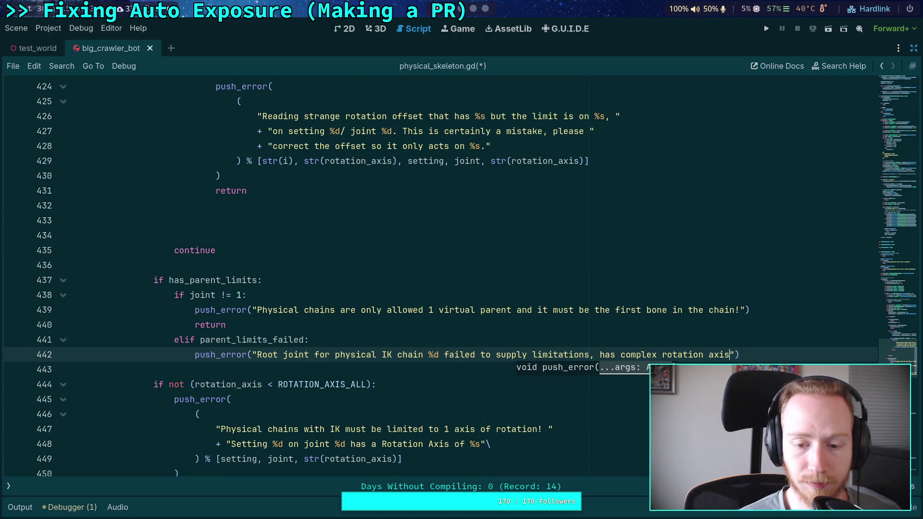
type(". ")
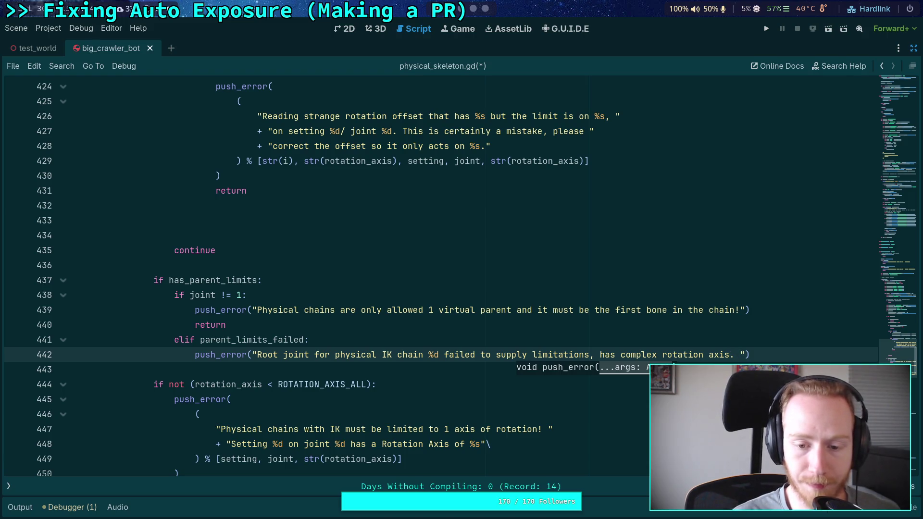
type("Must use a ")
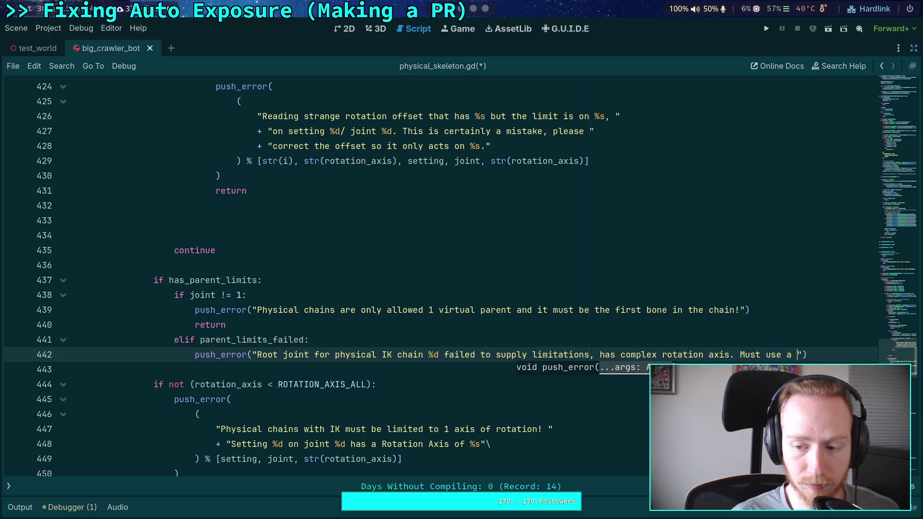
type("otatio")
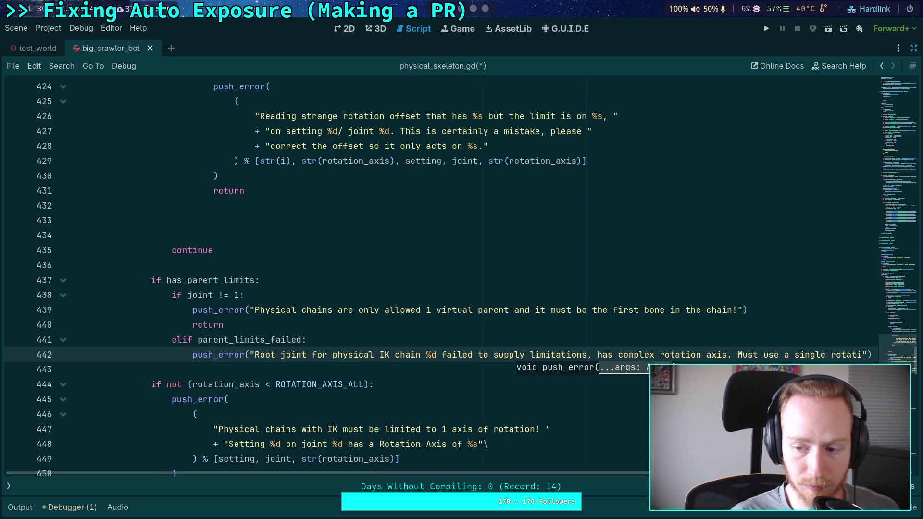
key("BackSpace")
key("BackSpace")
key("BackSpace")
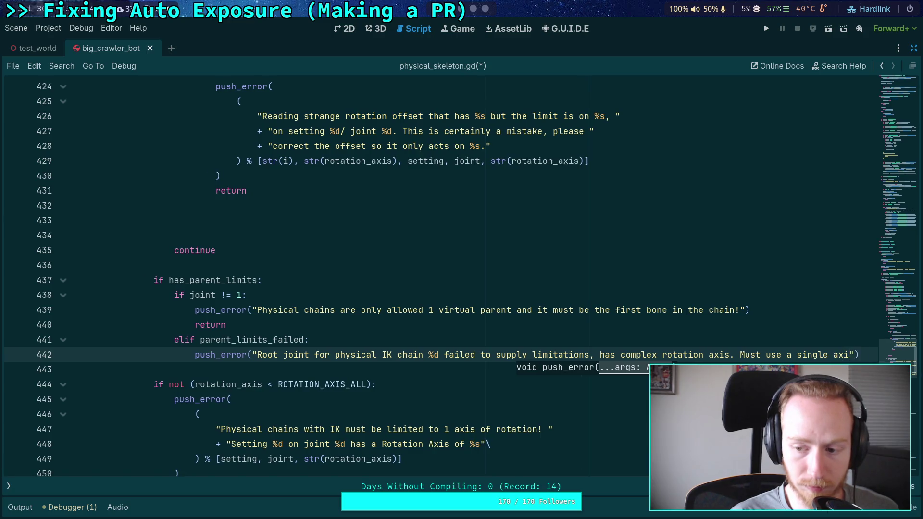
type("s of rotation")
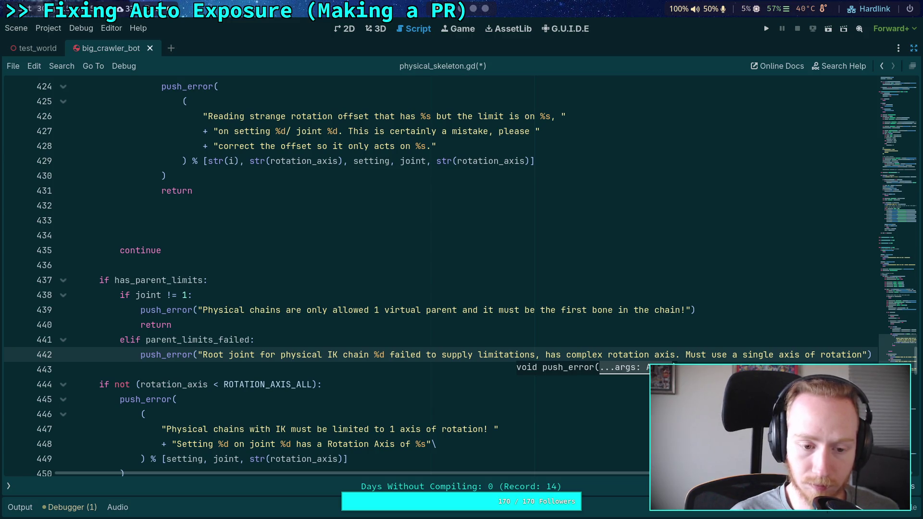
type(" in this ")
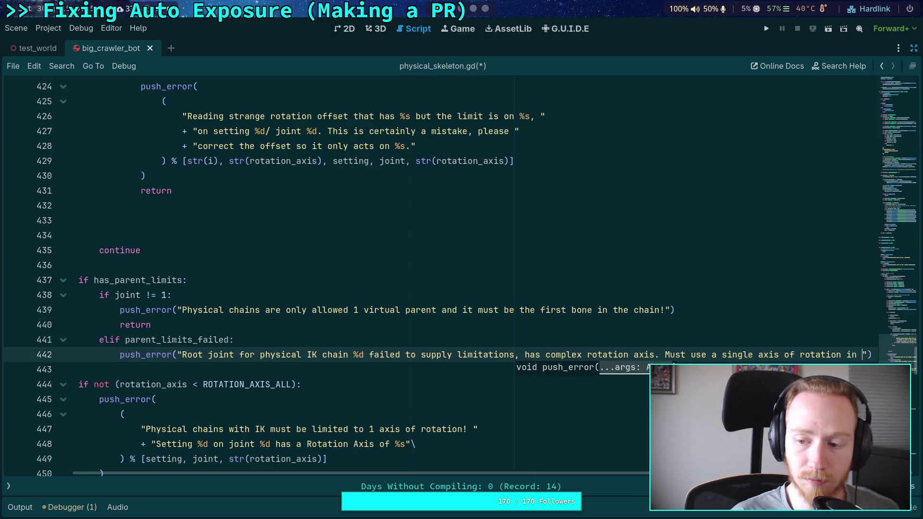
type("kind of s")
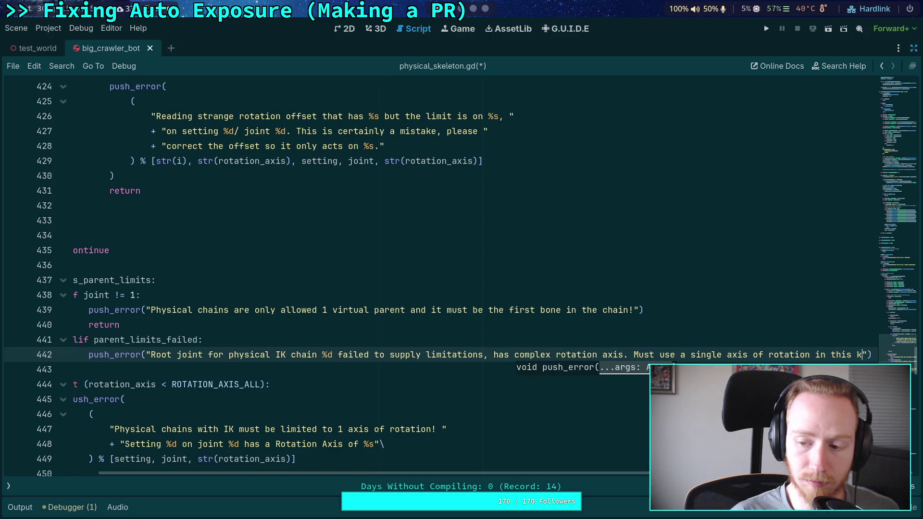
type("etup!")
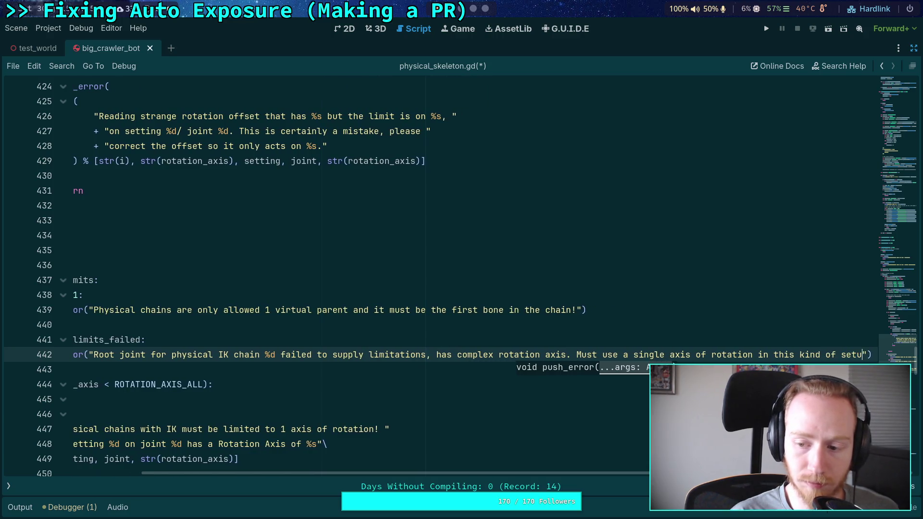
- Move the message string onto its own indented line inside a bracketed group within push_error
left_click(567, 354)
mouse_move(558, 474)
left_mouse_down()
mouse_move(465, 474)
mouse_move(397, 455)
left_mouse_up()
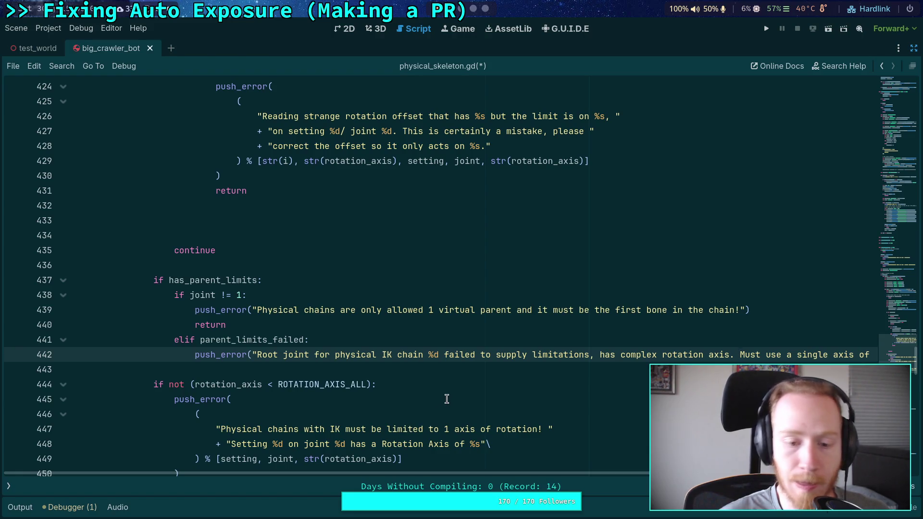
left_click(251, 355)
key("Return")
type("(")
key("Return")
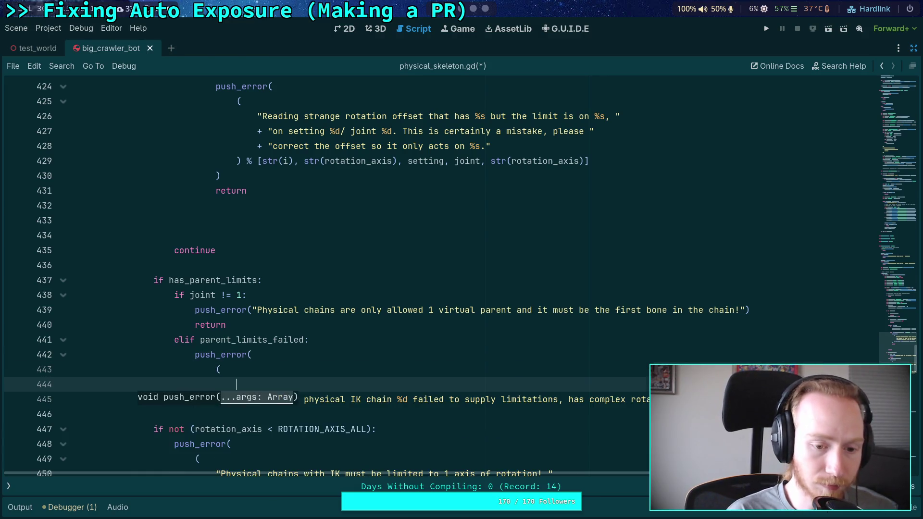
key("Down")
key("Home")
key("BackSpace")
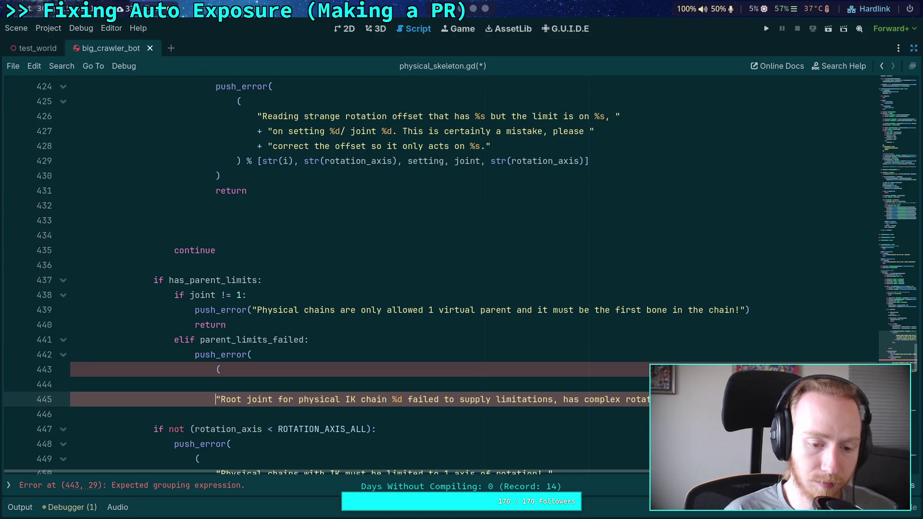
key("End")
key("Return")
type(")")
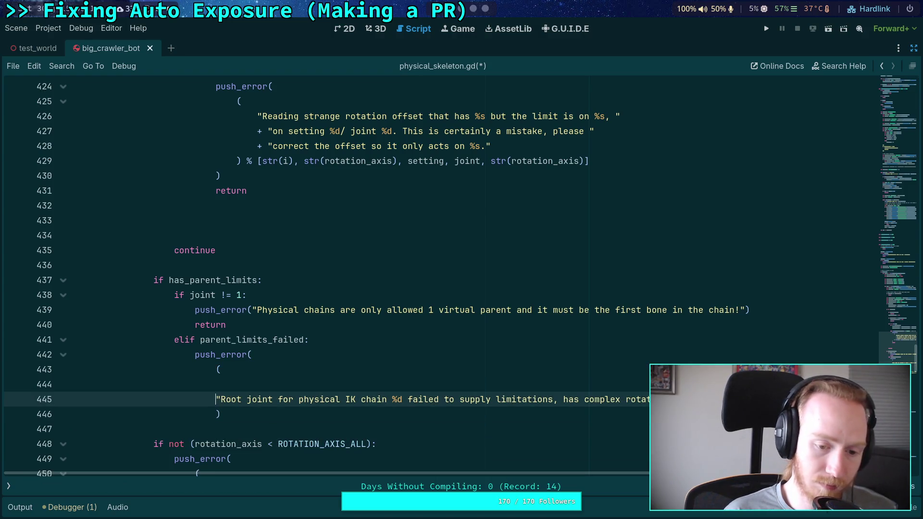
key("Tab")
key("Up")
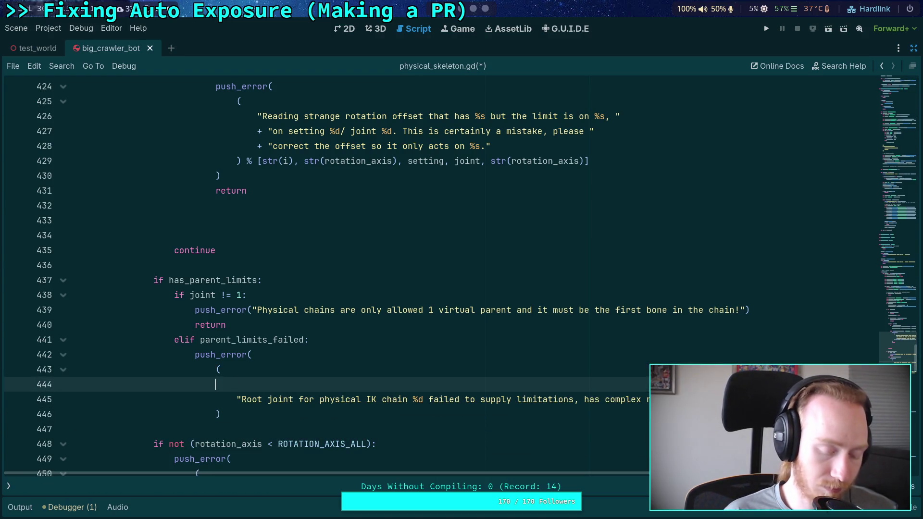
key("Delete")
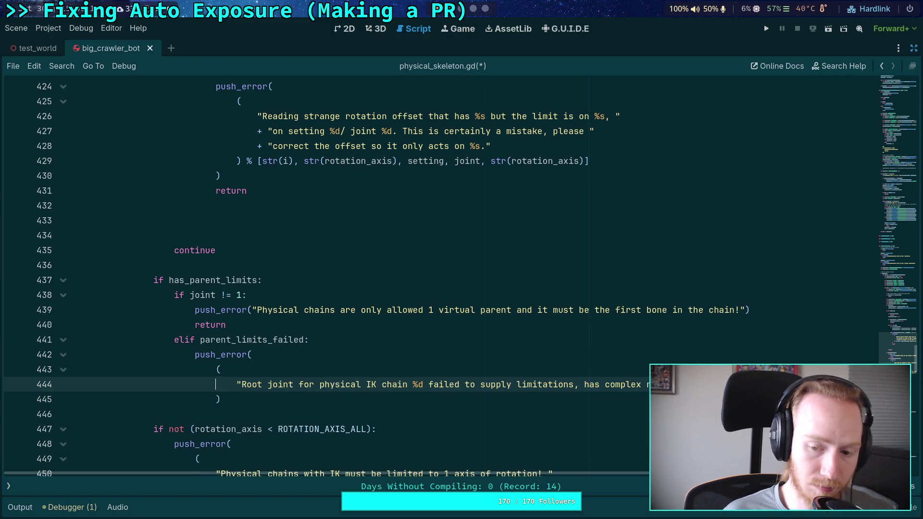
- Break the long string into three lines joined with " + "
left_click(262, 384)
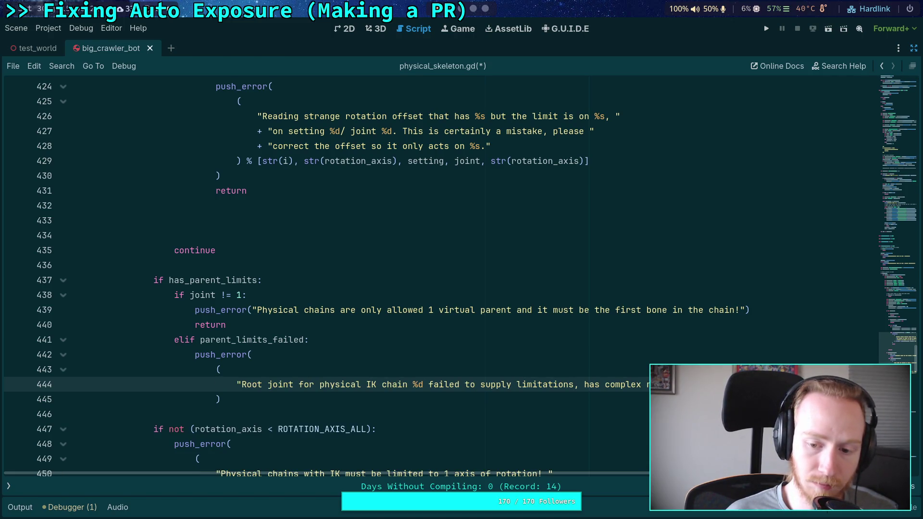
type("\" + \"")
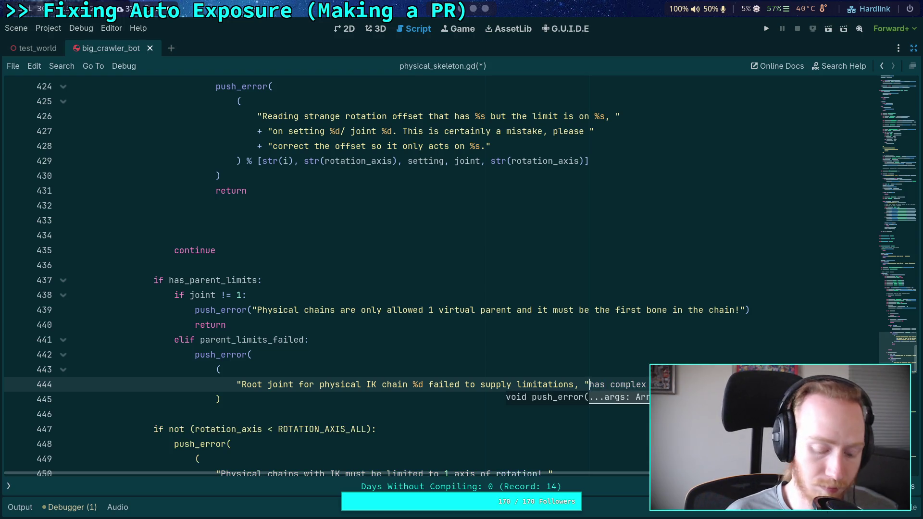
key("Return")
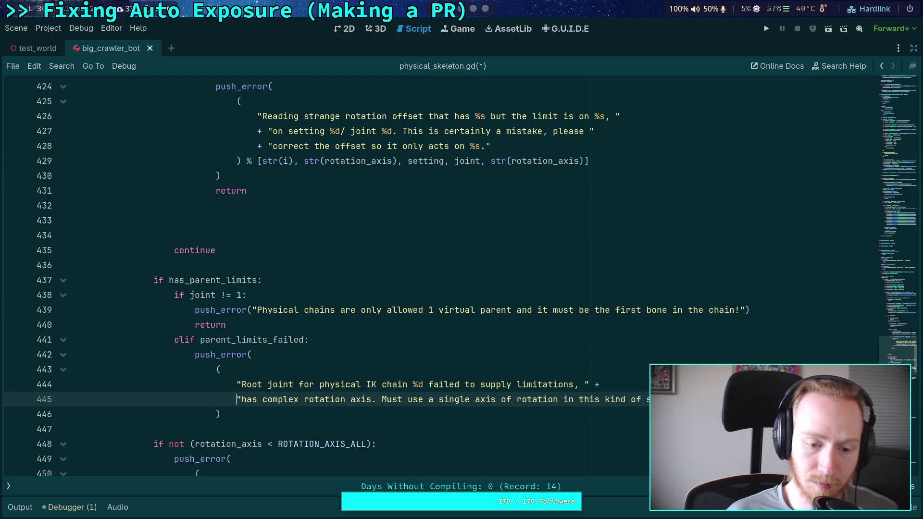
left_click(362, 398)
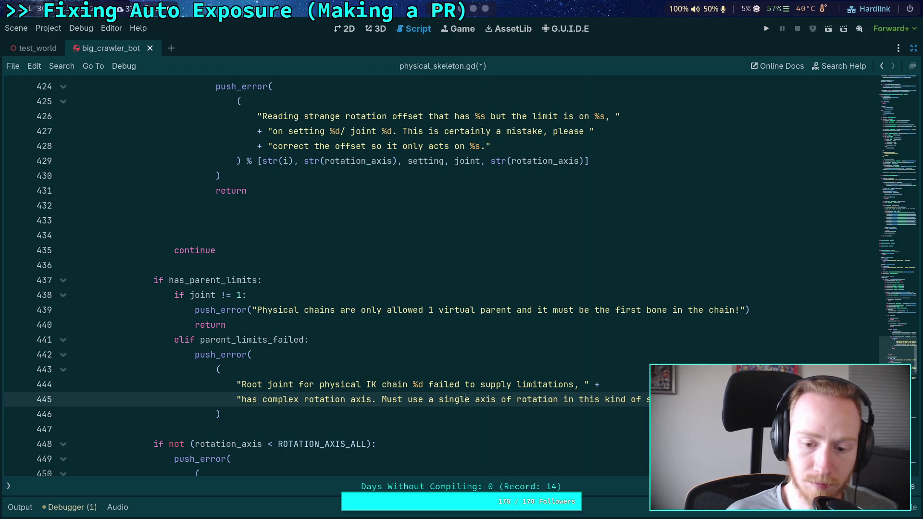
key("Right")
key("Right")
type("\" ")
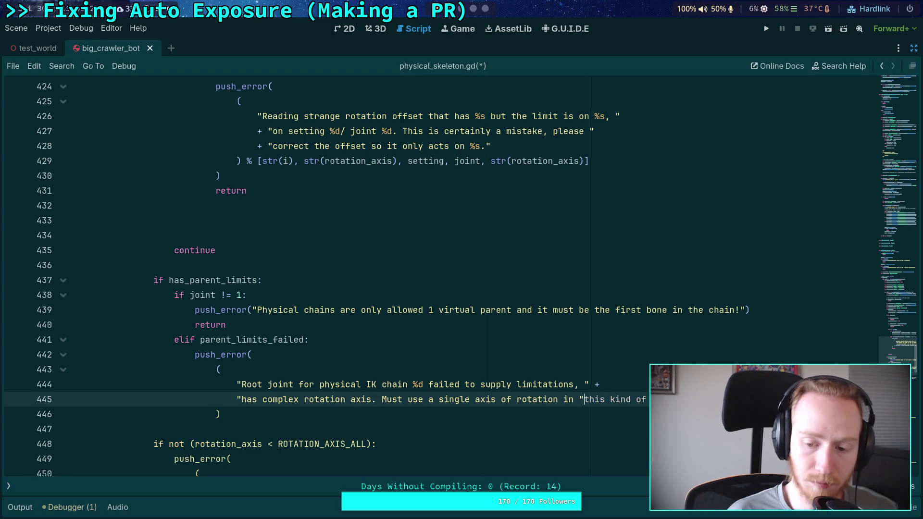
type("+")
key("Return")
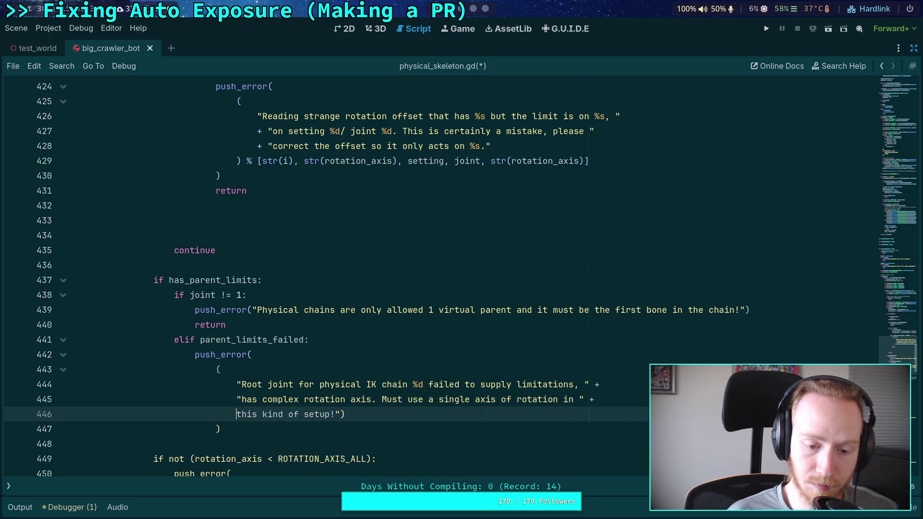
type("\"")
key("End")
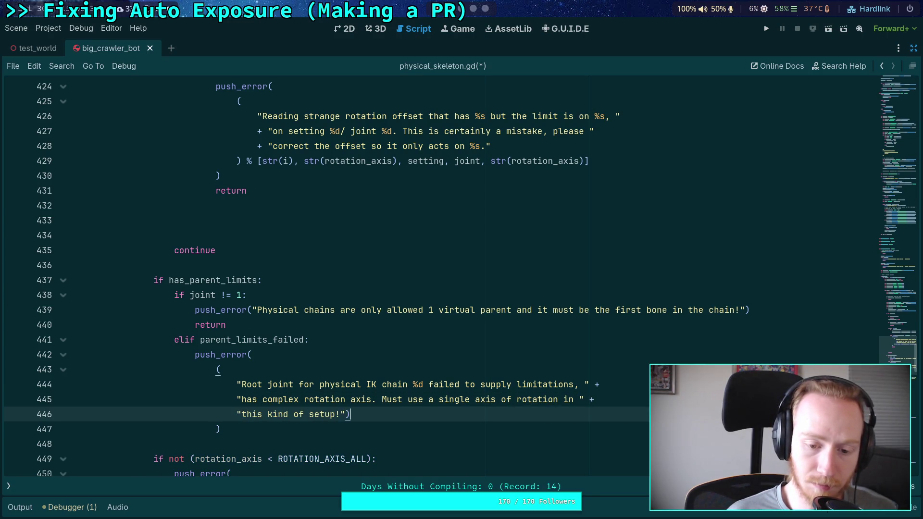
key("BackSpace")
- Format the grouped message with % setting, close push_error on its own line, and add return
key("Down")
key("Return")
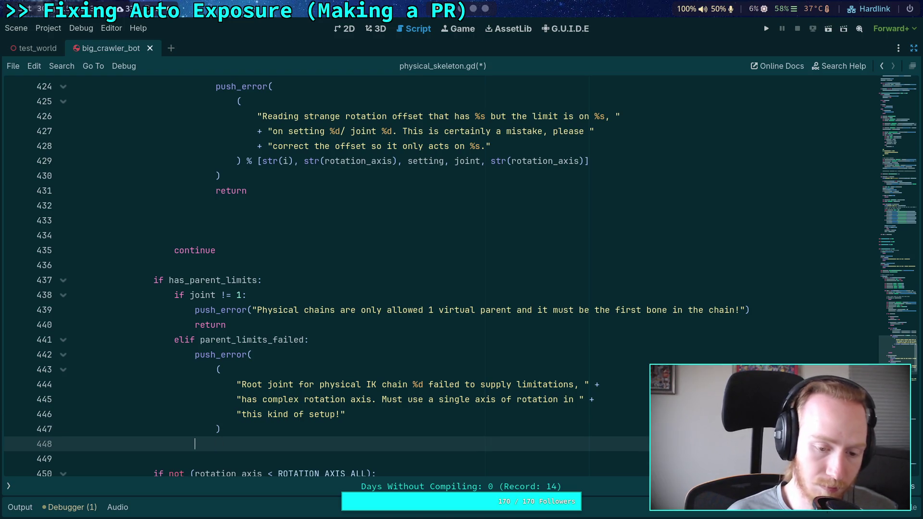
type(")")
key("Up")
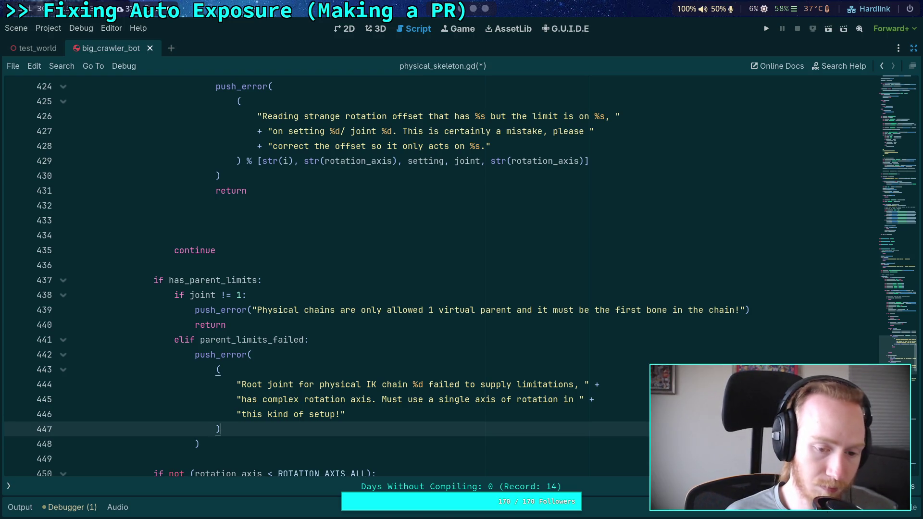
type(" % ")
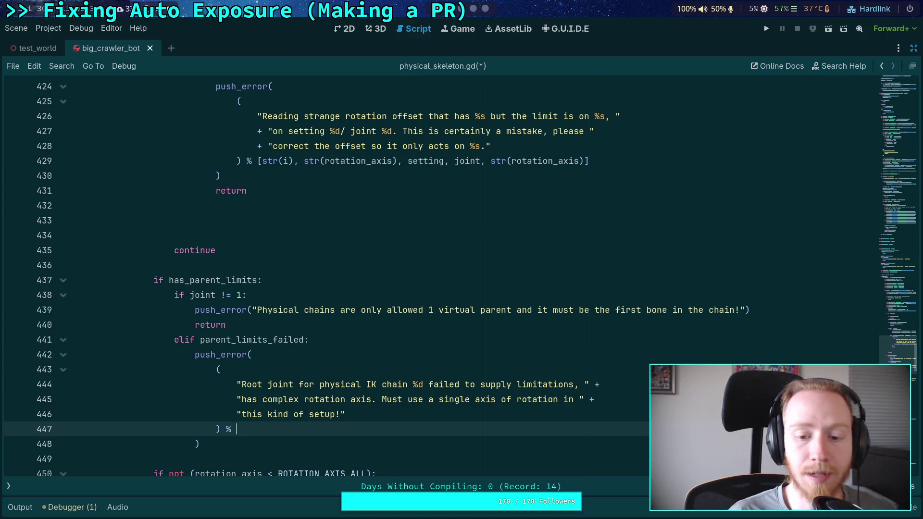
type("setting")
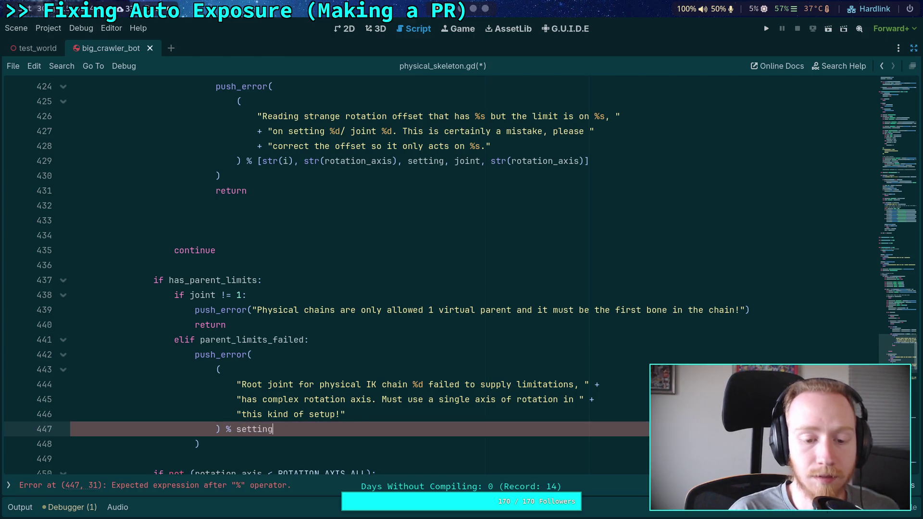
left_click(285, 447)
key("Return")
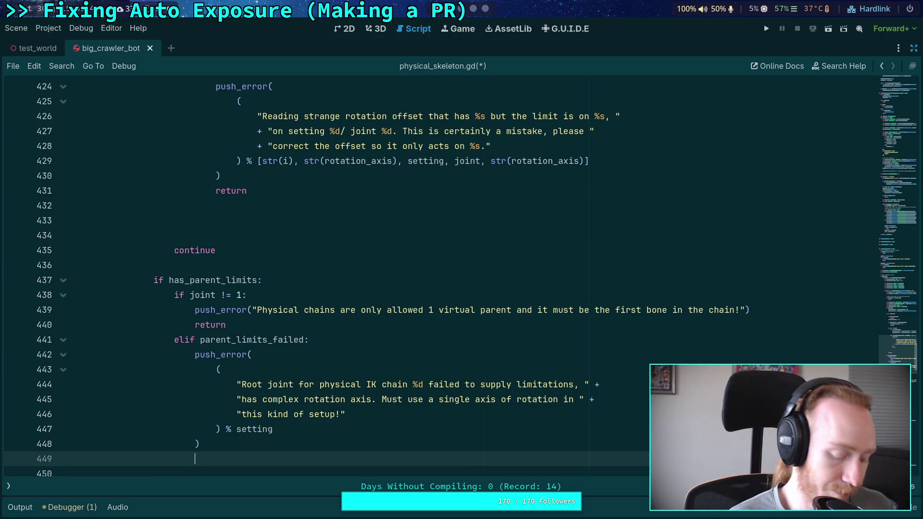
type("return")
scroll(388, 263, "down", 2)
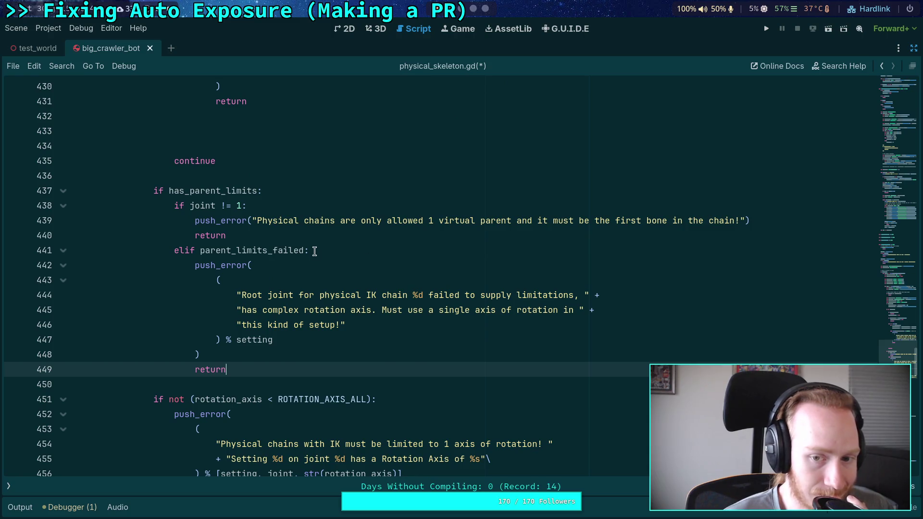
- Wrap the line 439 virtual-parent message into two " + " joined lines, closing parenthesis alone, and save physical_skeleton.gd
left_click(253, 221)
key("Return")
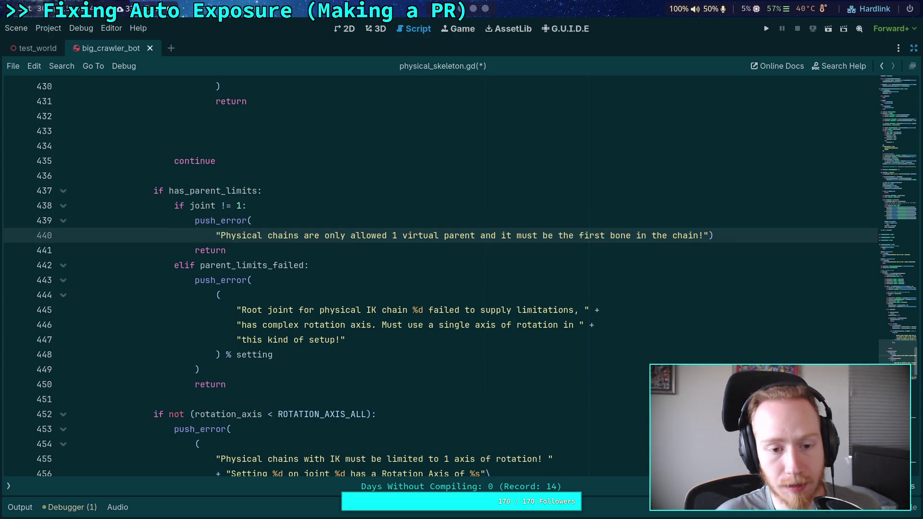
left_click(580, 235)
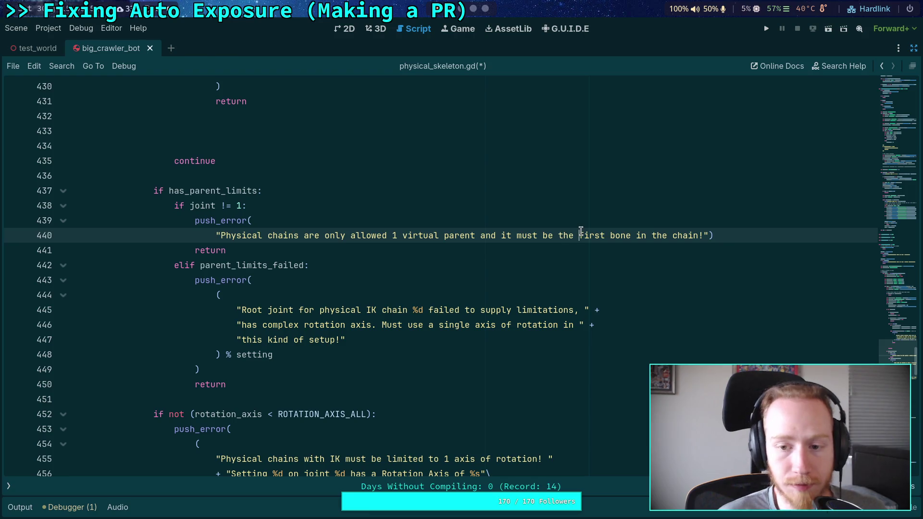
type("\"")
key("Return")
type("+ \"")
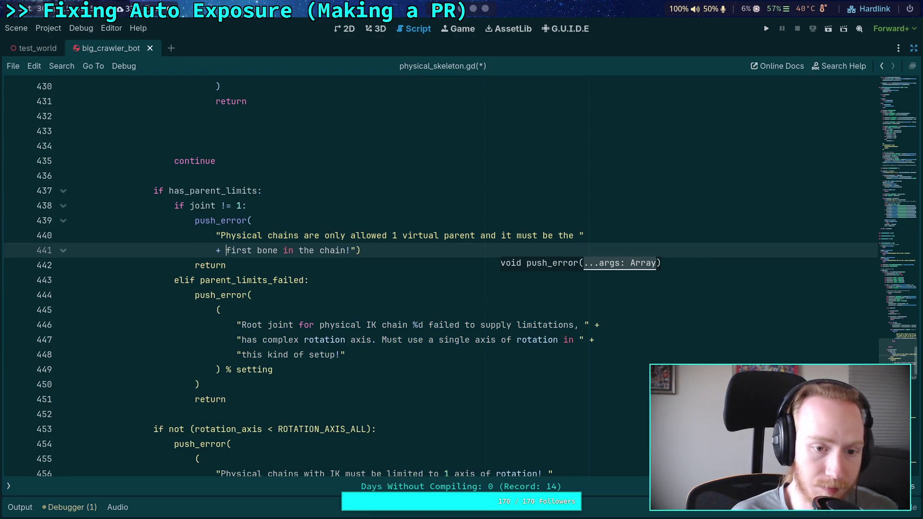
left_click(361, 250)
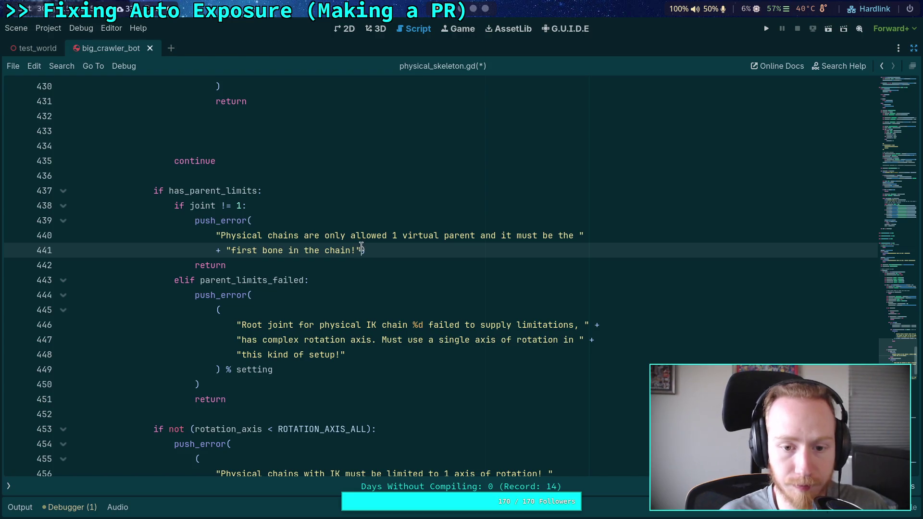
key("Return")
key("ctrl+s")
scroll(380, 240, "up", 7)
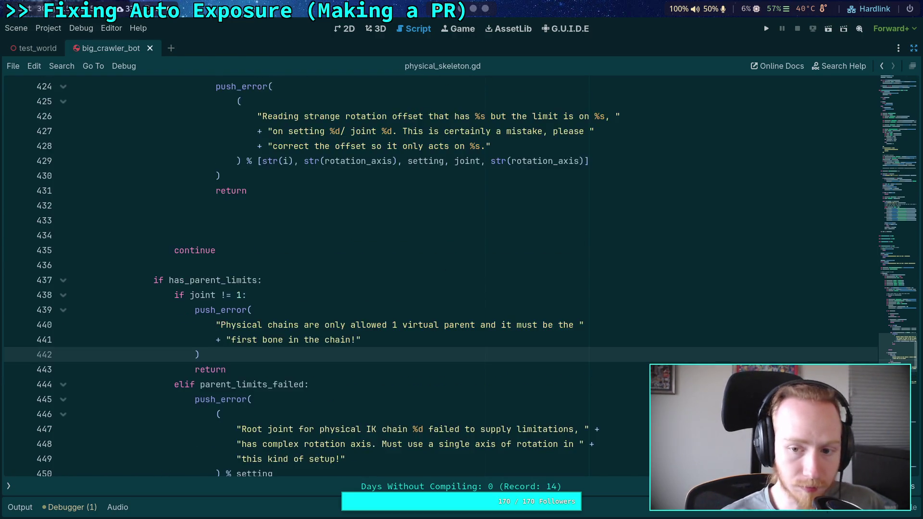
scroll(382, 238, "up", 4)
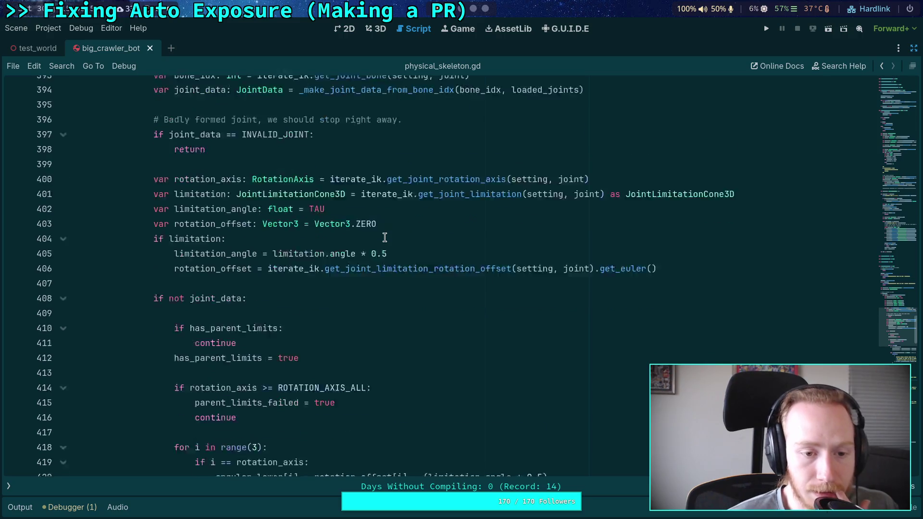
scroll(404, 229, "down", 8)
scroll(348, 231, "up", 9)
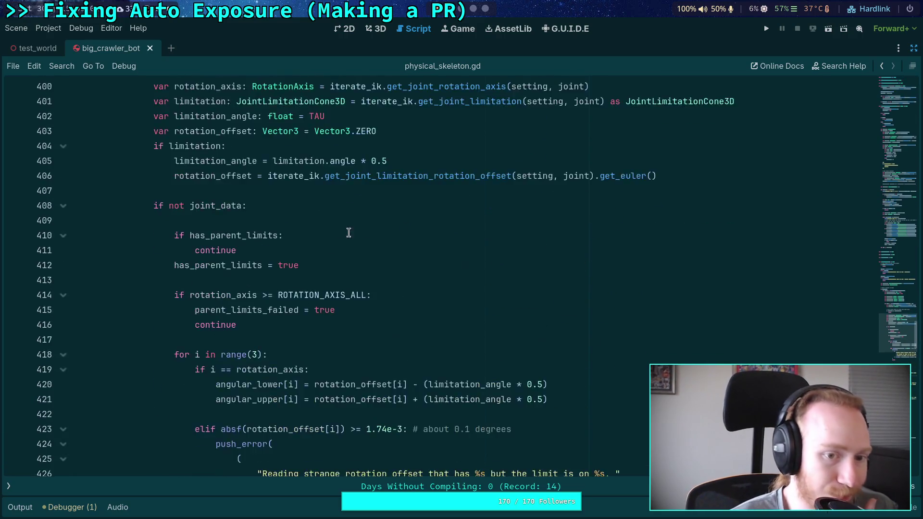
scroll(186, 253, "down", 5)
left_click_drag(193, 321, 269, 406)
scroll(330, 336, "down", 3)
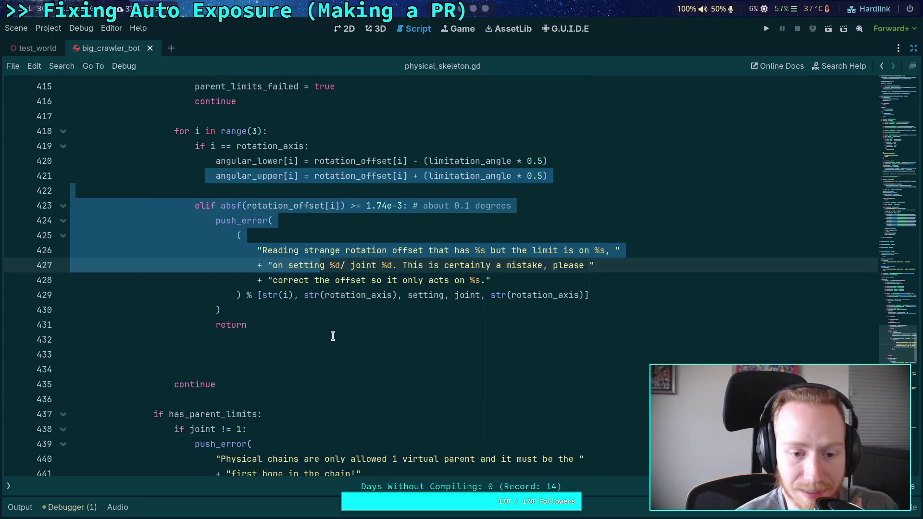
left_click(292, 343)
left_click(282, 351)
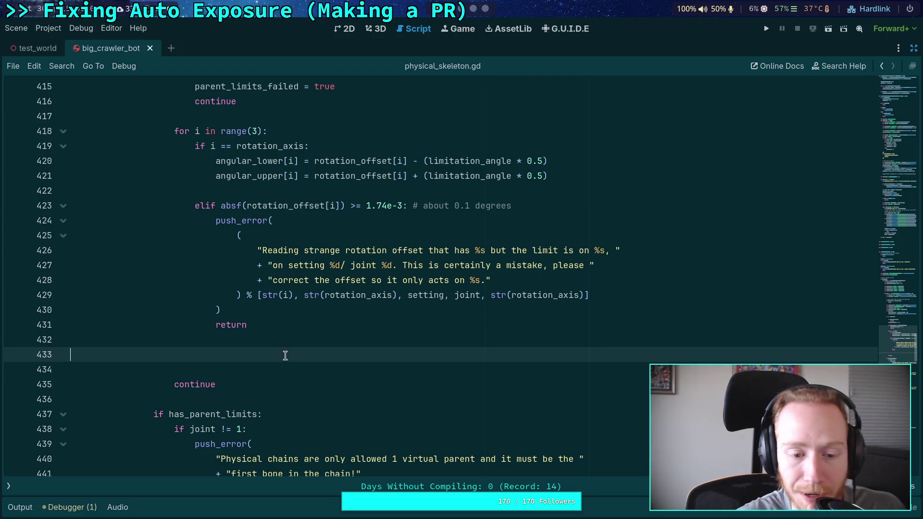
scroll(296, 348, "up", 4)
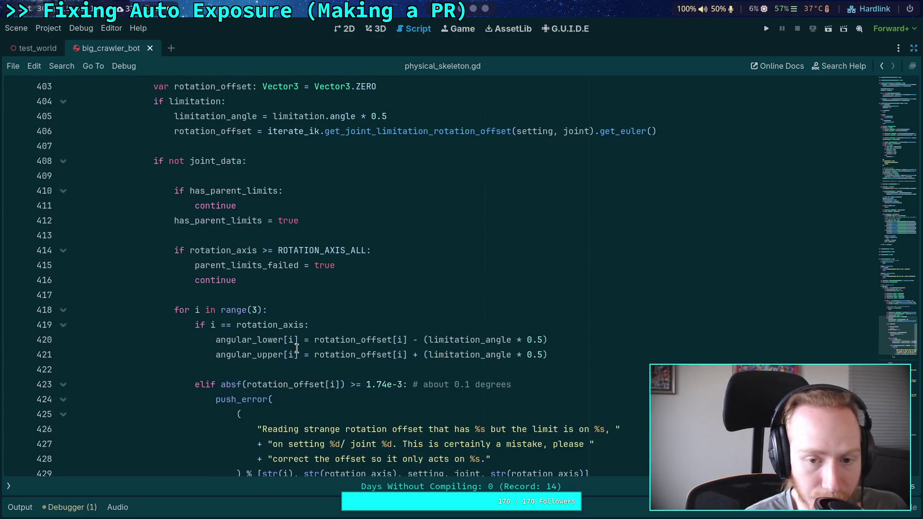
left_click(206, 216, "shift")
left_click(195, 200, "shift")
scroll(209, 177, "up", 4)
scroll(209, 177, "up", 3)
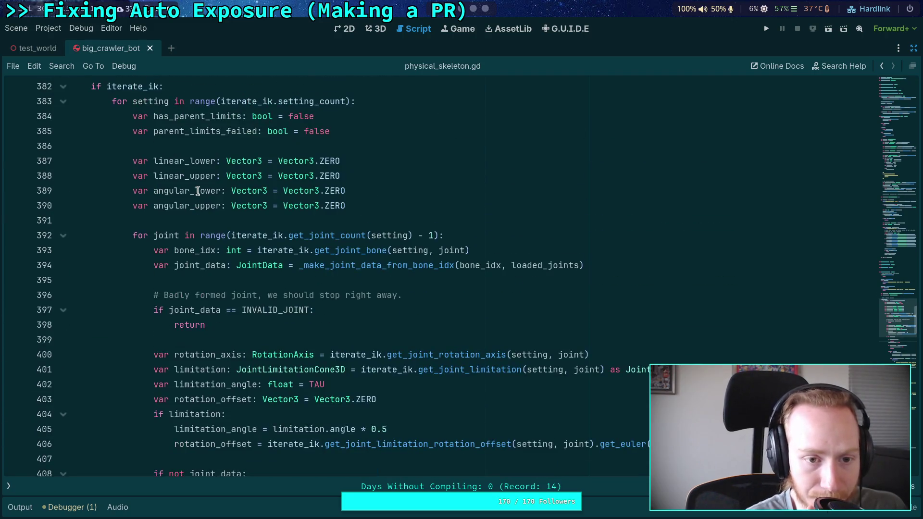
left_click_drag(133, 116, 363, 206)
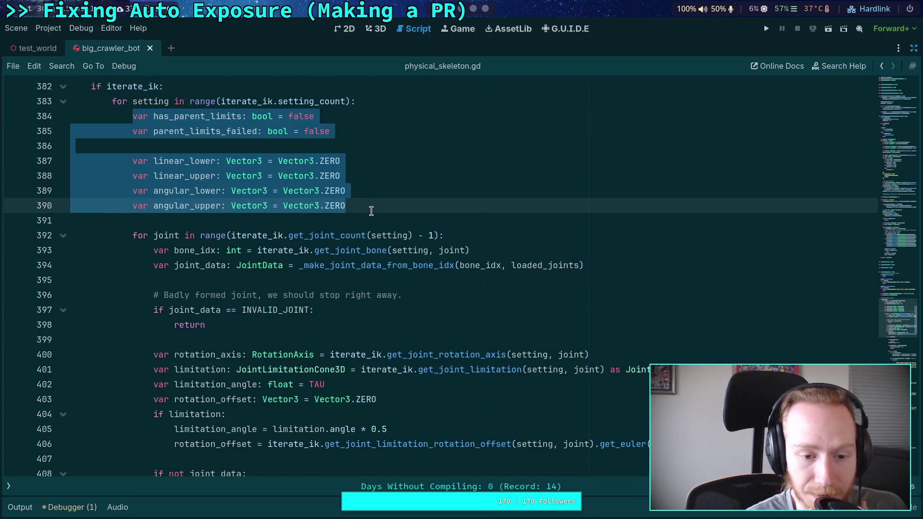
scroll(370, 211, "down", 4)
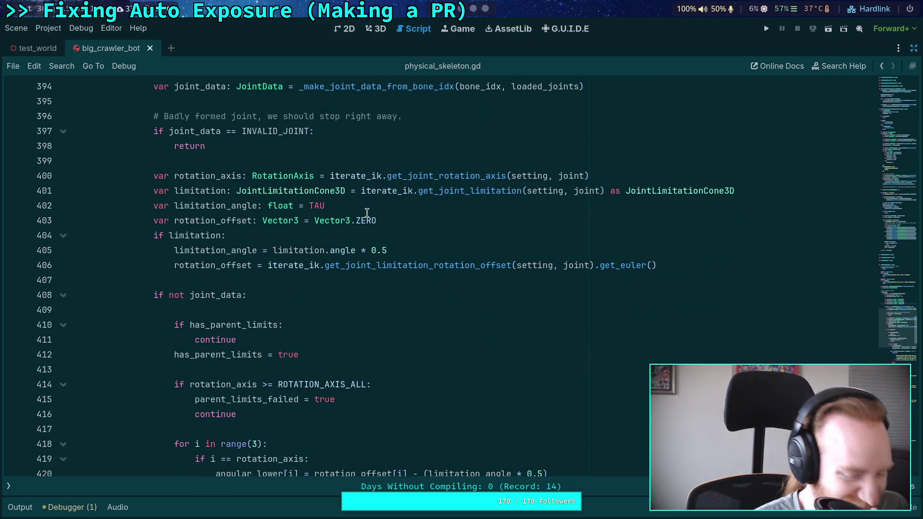
left_click(344, 280)
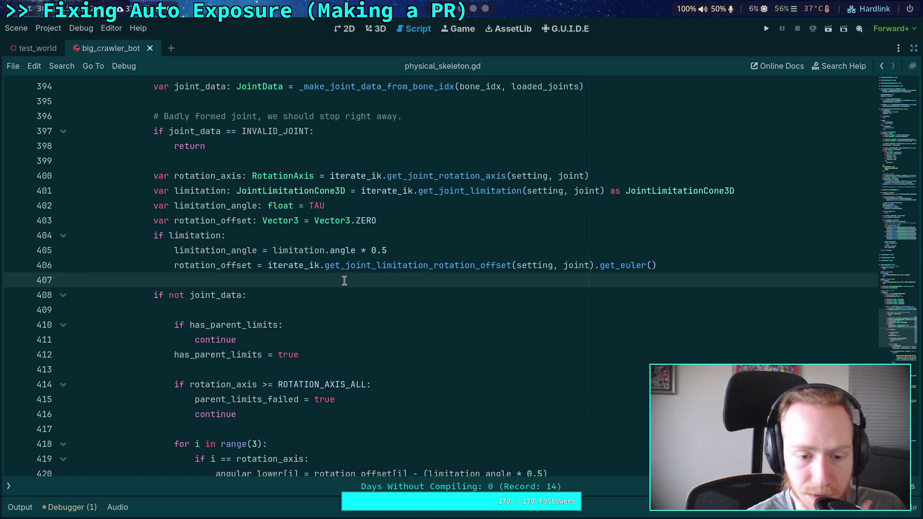
scroll(345, 280, "up", 3)
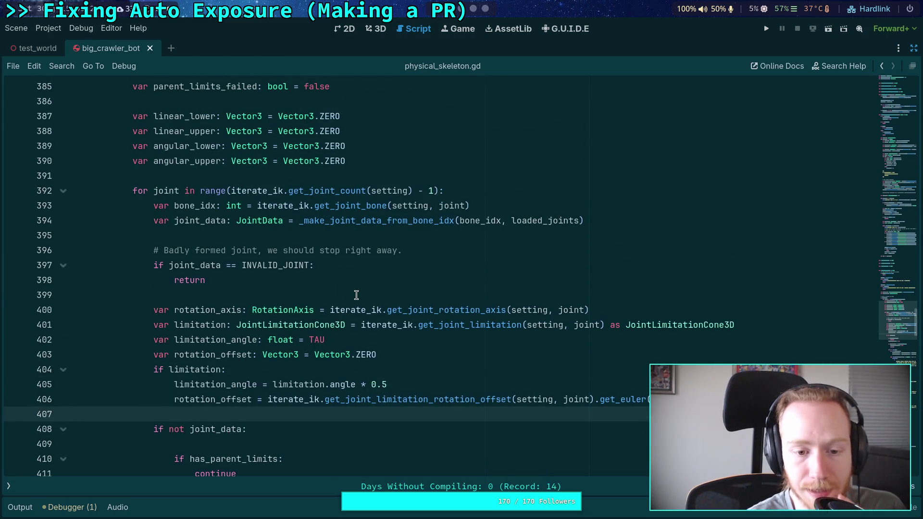
left_click(357, 295)
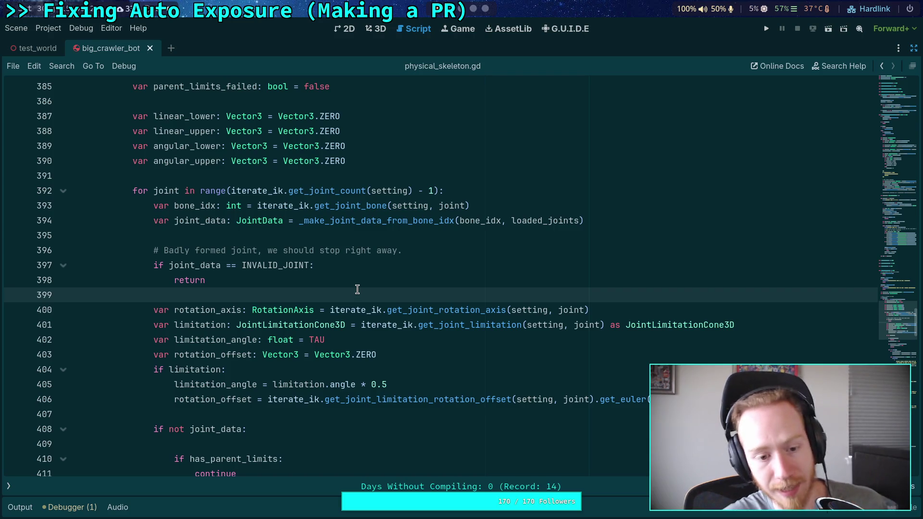
type("(")
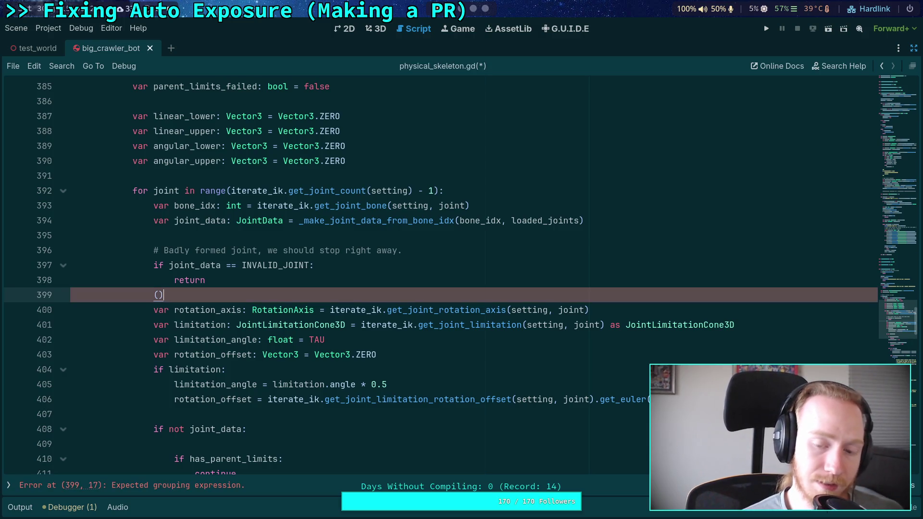
- Test a tuple on line 399 by writing var tuple = (1, 2), saving midway
key("Left")
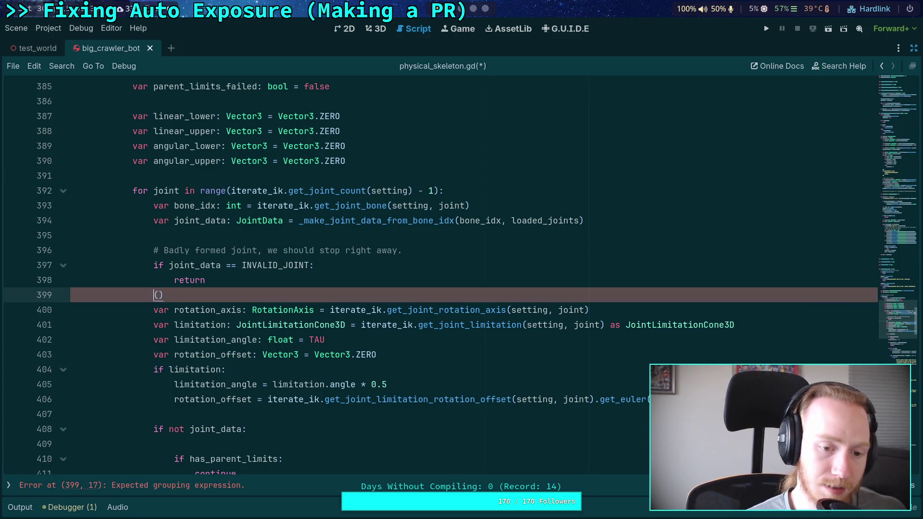
type("var ")
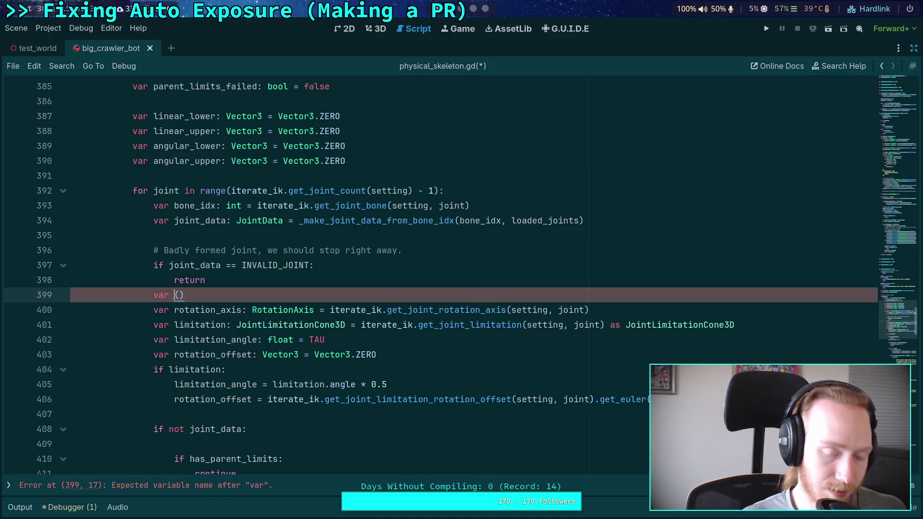
type("tuple =")
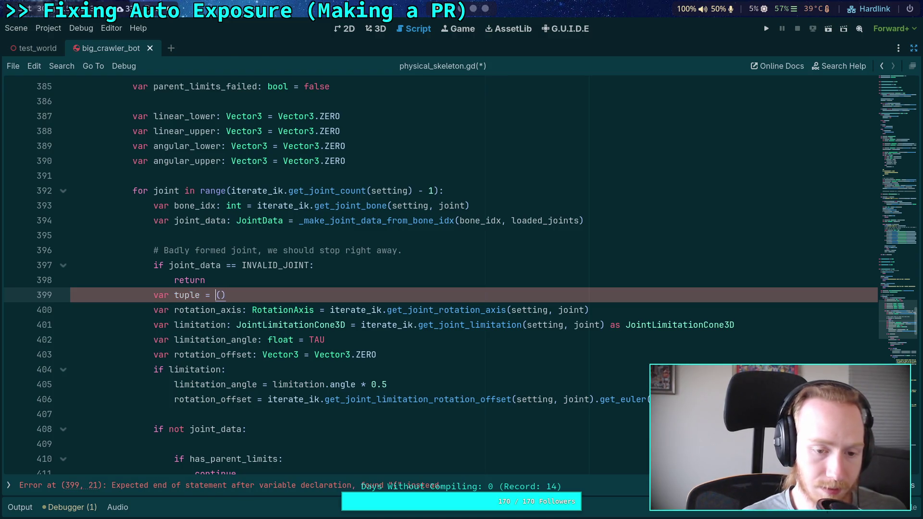
key("Right")
key("ctrl+s")
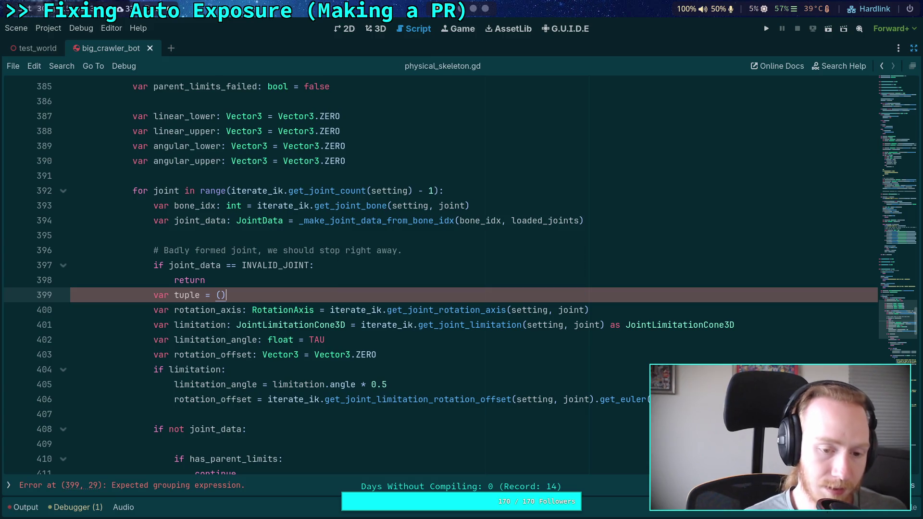
key("Left")
type("1, 2")
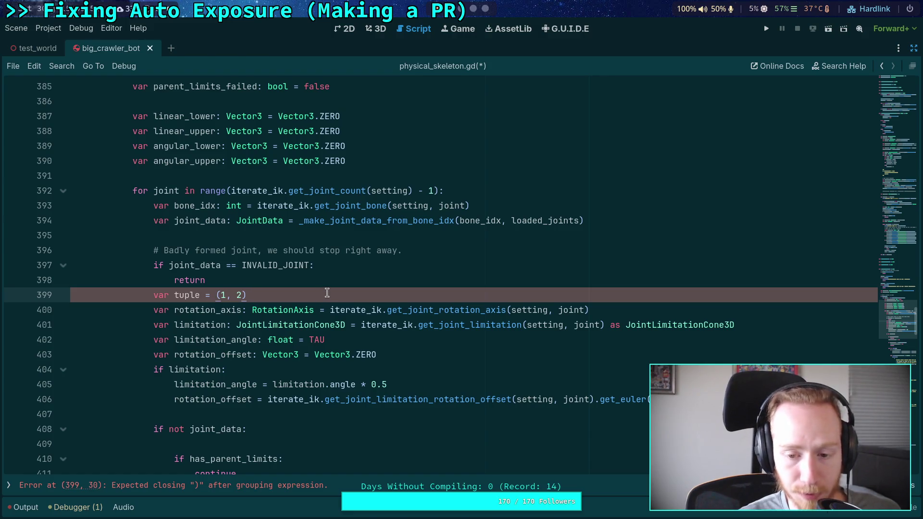
- Delete the var tuple = (1, 2) test line so line 399 is blank
scroll(326, 284, "up", 2)
mouse_move(346, 236)
left_mouse_down()
mouse_move(355, 239)
mouse_move(126, 153)
left_mouse_up()
mouse_move(356, 250)
left_mouse_down()
mouse_move(127, 191)
mouse_move(137, 160)
left_mouse_up()
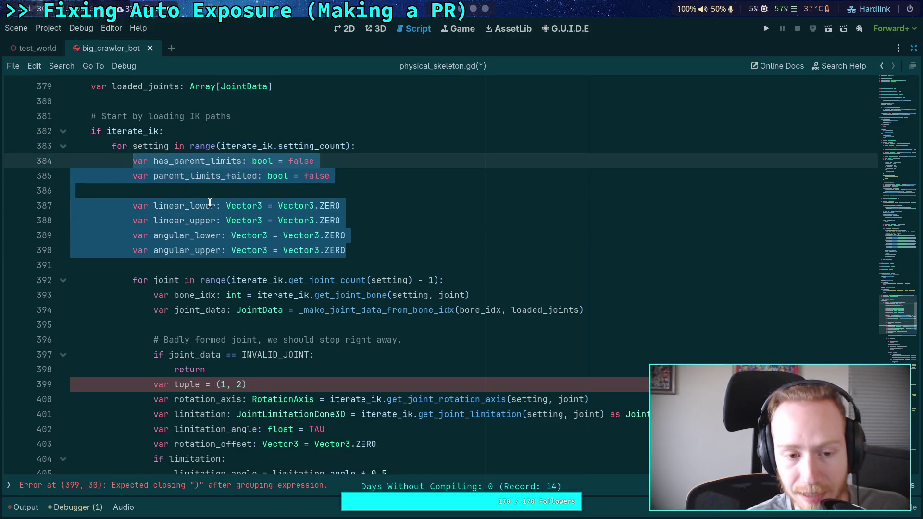
mouse_move(239, 221)
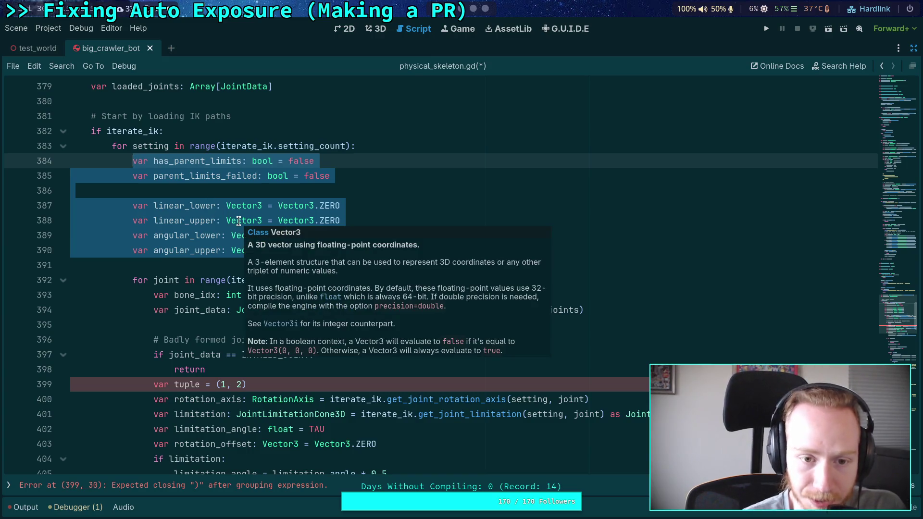
left_click(217, 265)
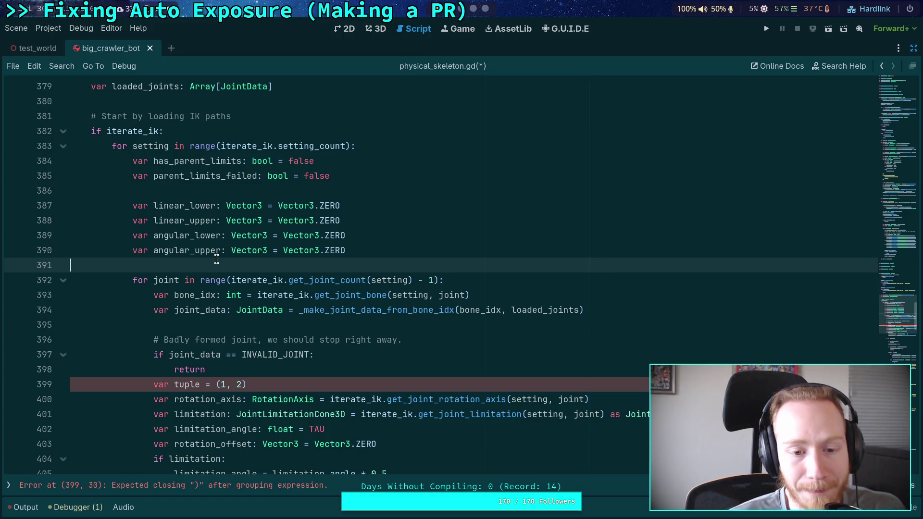
left_click_drag(272, 386, 49, 380)
key("BackSpace")
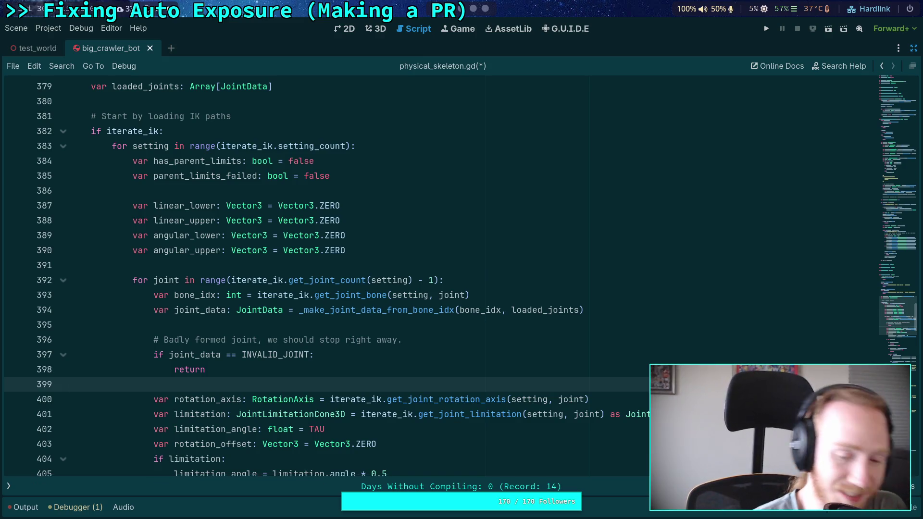
scroll(381, 272, "down", 4)
left_click(346, 310)
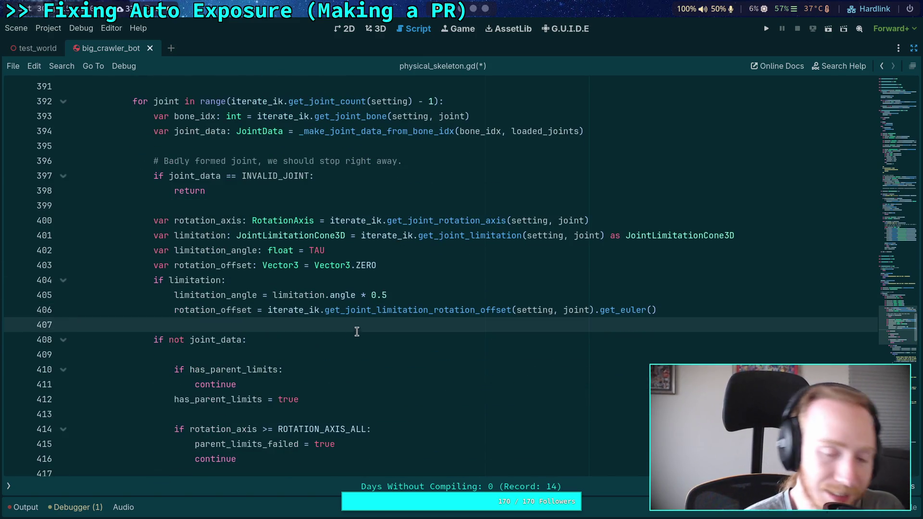
- Indent empty lines 433 and 422, then delete the surplus blank lines before continue
scroll(369, 298, "down", 5)
scroll(368, 298, "down", 3)
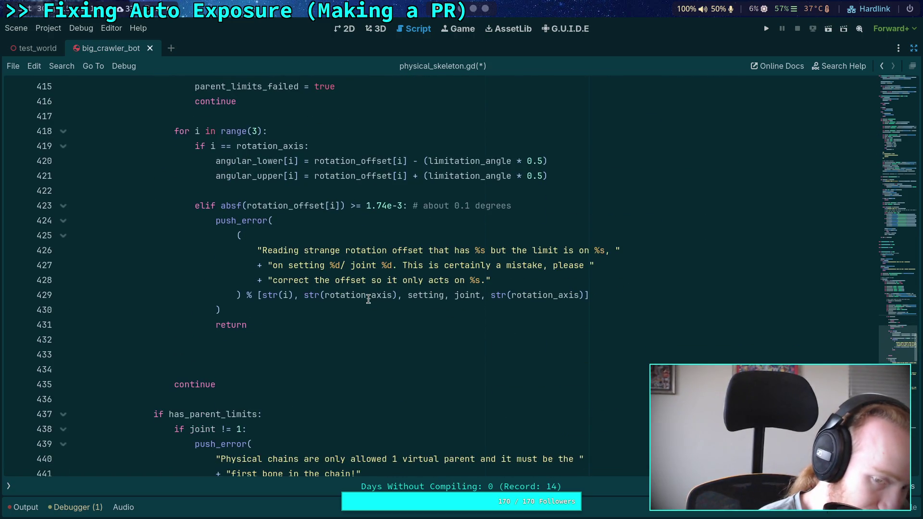
left_click(321, 350)
key("Tab")
key("Tab")
key("Tab")
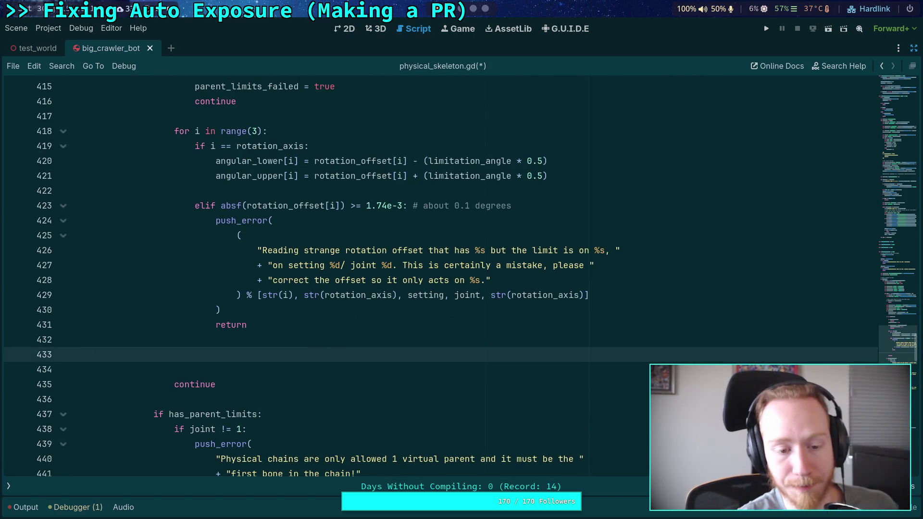
scroll(357, 272, "up", 2)
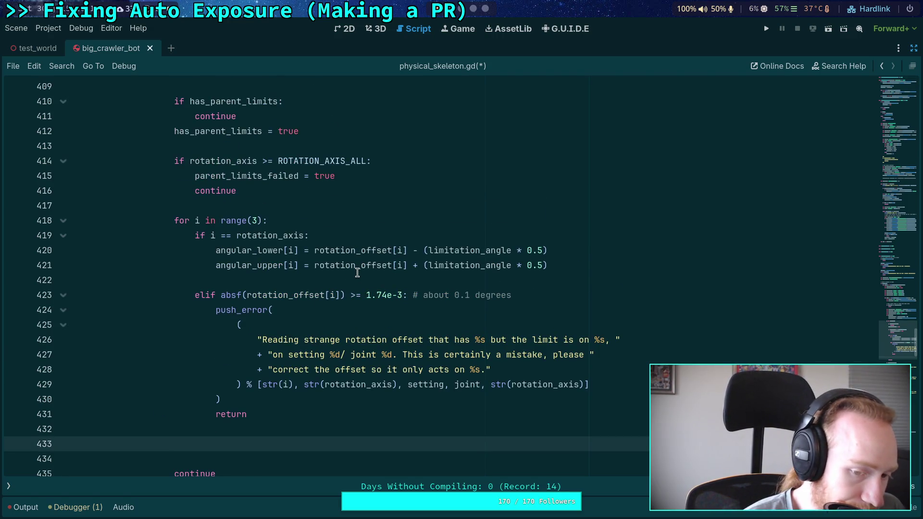
left_click(357, 273)
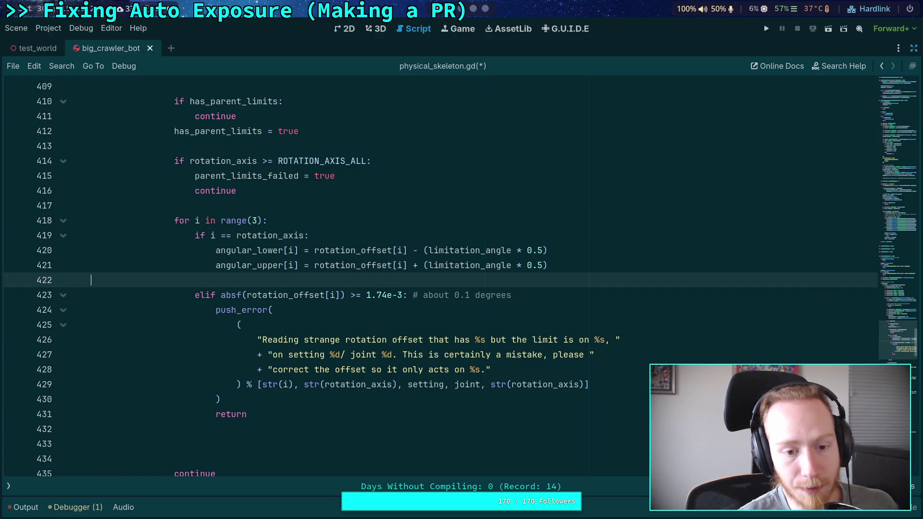
key("Tab")
key("Tab")
key("Tab")
left_click(276, 446)
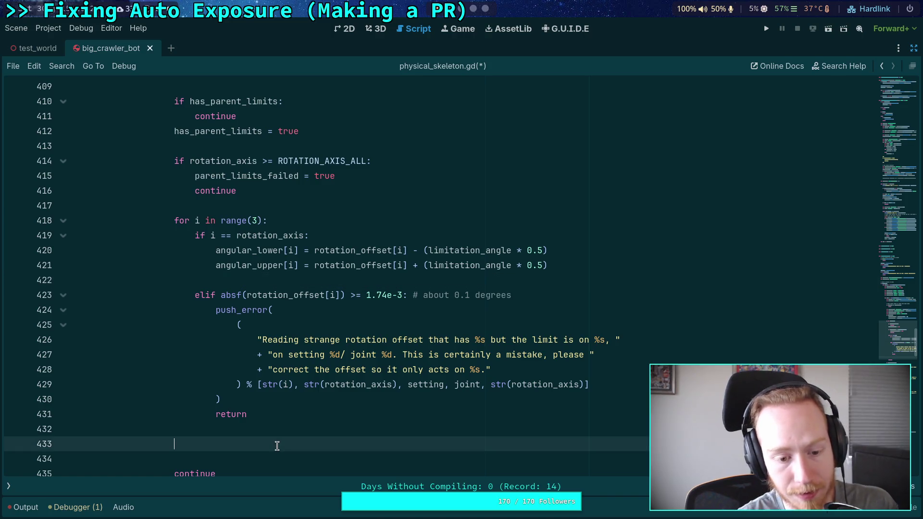
key("BackSpace")
key("BackSpace")
key("BackSpace")
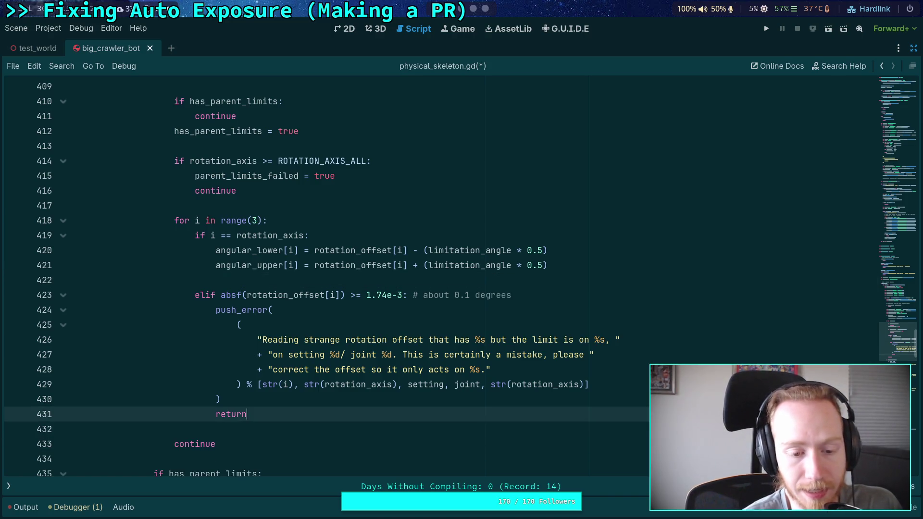
left_click(572, 282)
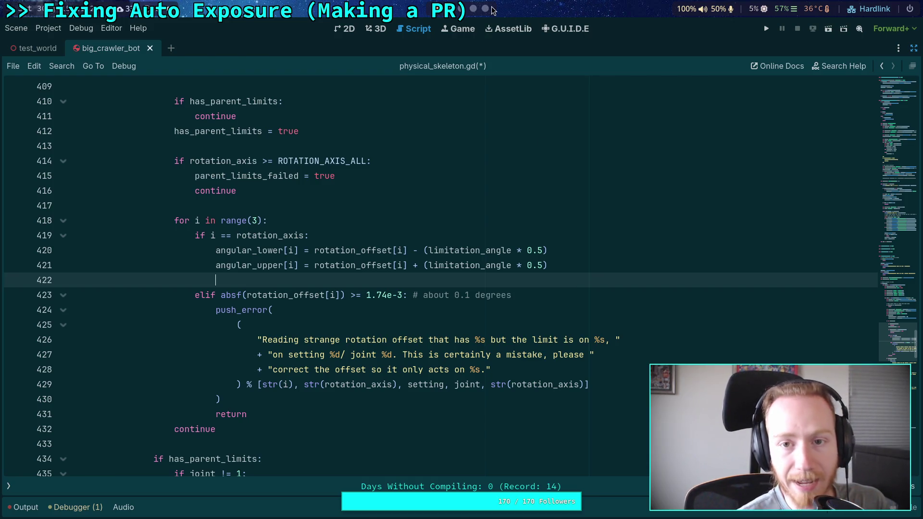
- Switch to the Krita diagram and deselect the blue rectangle
key("alt+Tab")
left_click(570, 383)
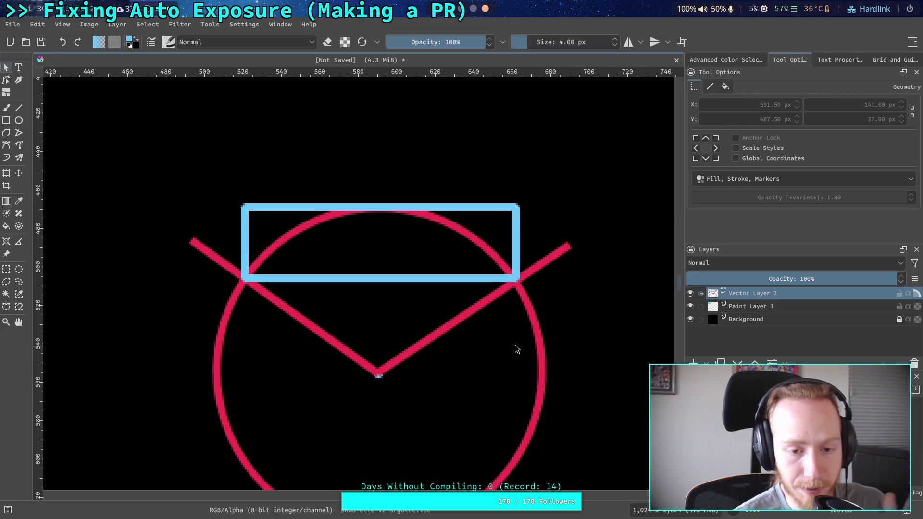
- Move the red V-path's arm ends to the rectangle's top edge and bottom-right corner
left_click(199, 245)
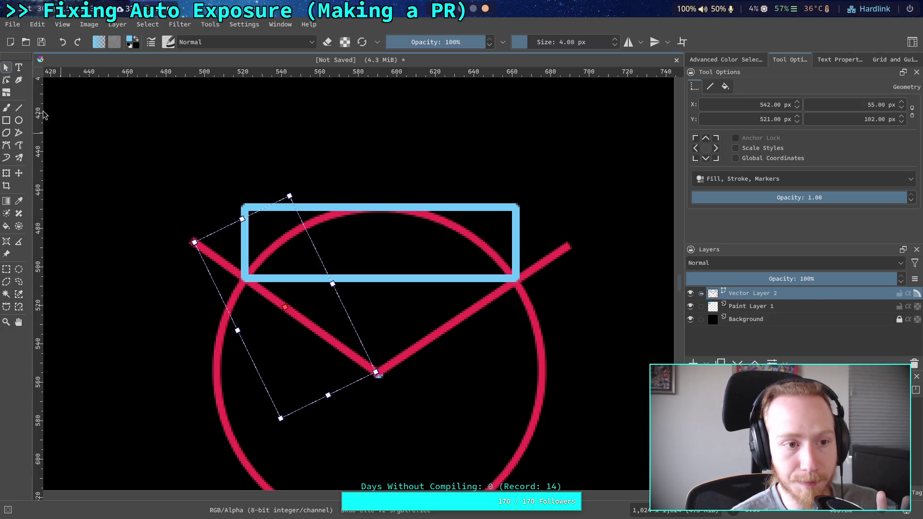
left_click(7, 82)
mouse_move(194, 242)
left_mouse_down()
mouse_move(206, 230)
mouse_move(388, 207)
mouse_move(419, 213)
left_mouse_up()
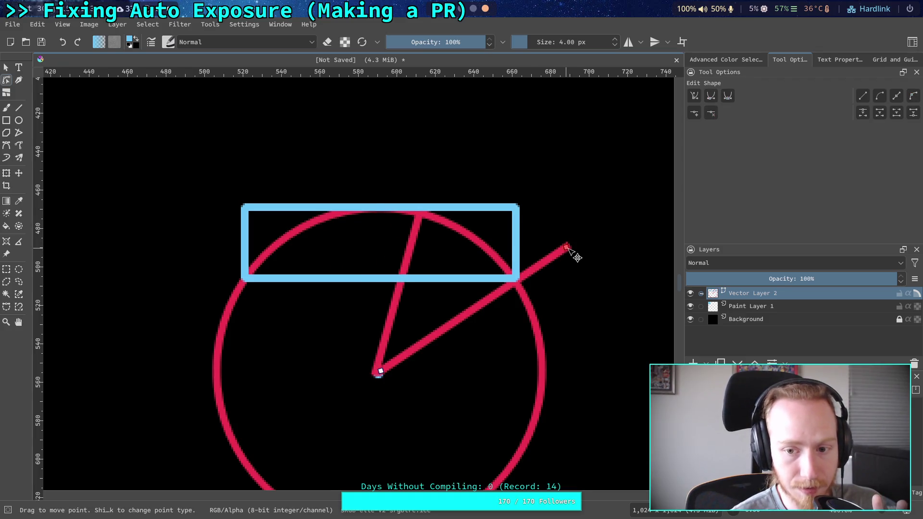
left_click_drag(568, 248, 521, 292)
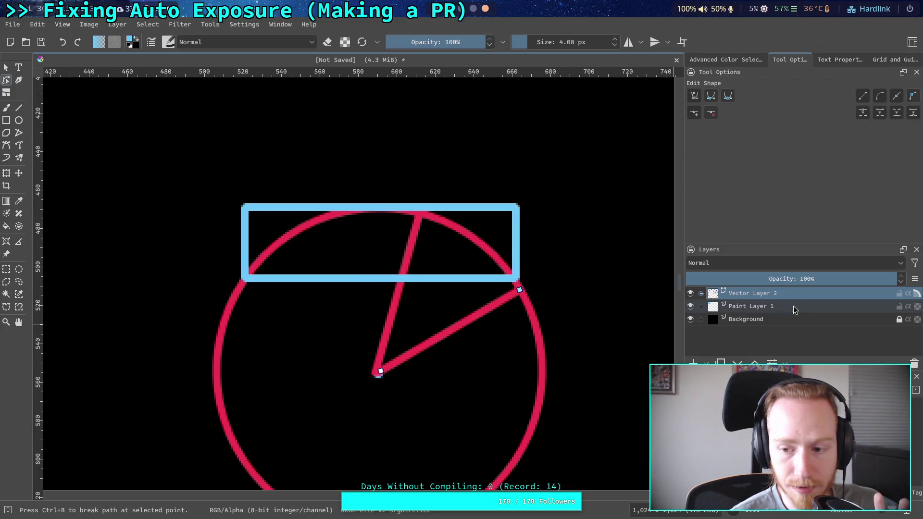
- Draw a 2 px vertical line up from the circle's centre
left_click(19, 108)
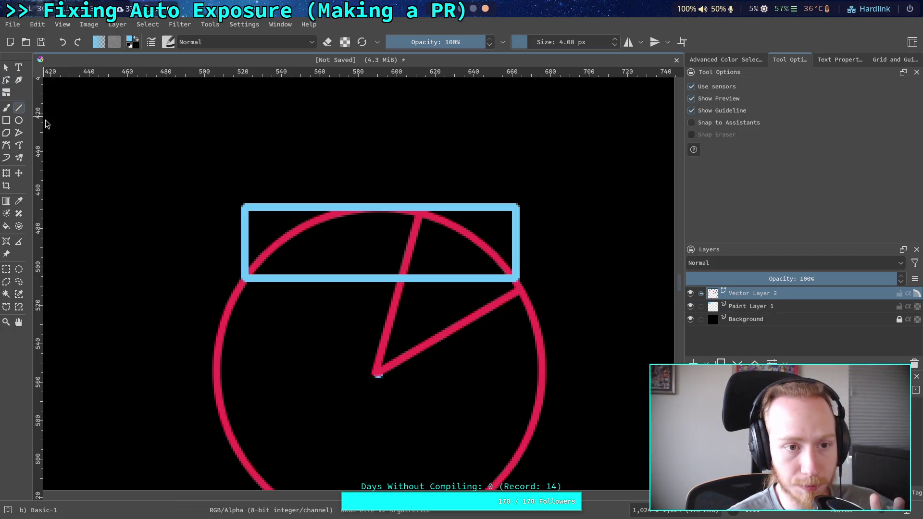
scroll(567, 42, "down", 2)
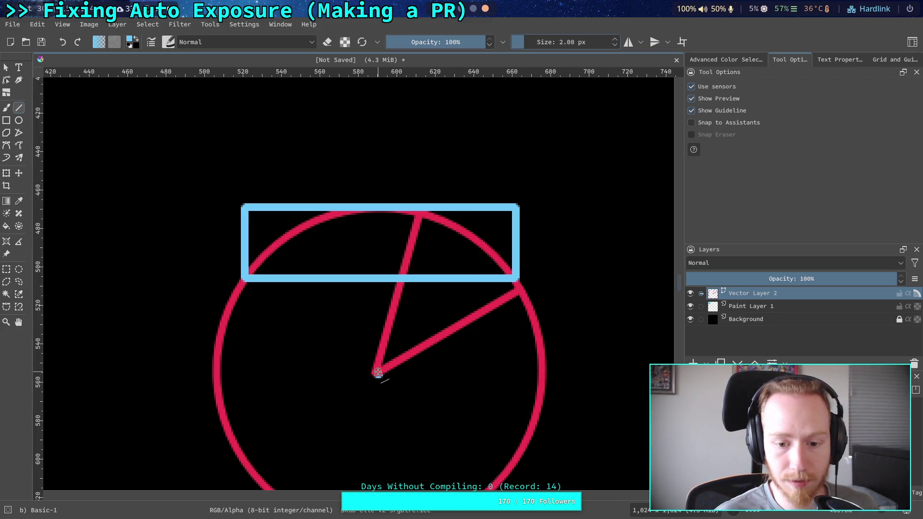
left_click_drag(378, 375, 380, 213)
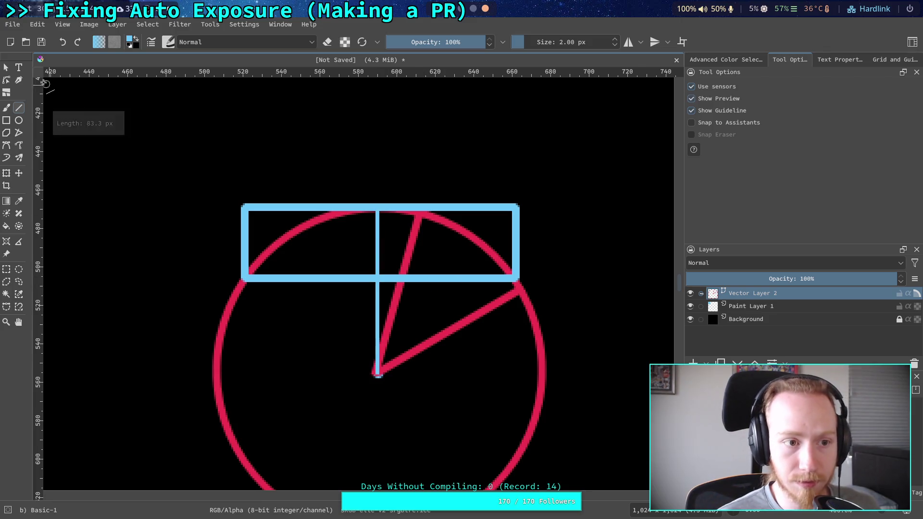
- Make the vertical line's stroke more transparent and send it behind the other shapes
left_click(6, 68)
left_click(380, 319)
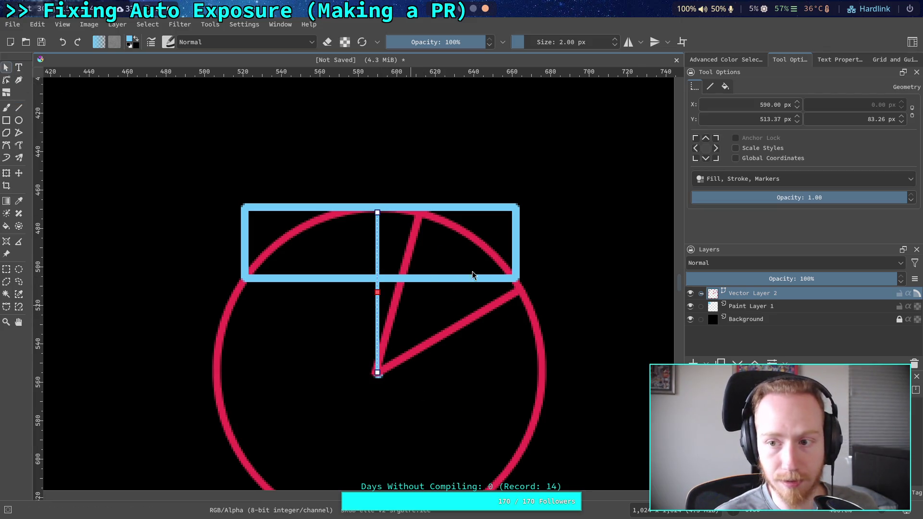
left_click(725, 85)
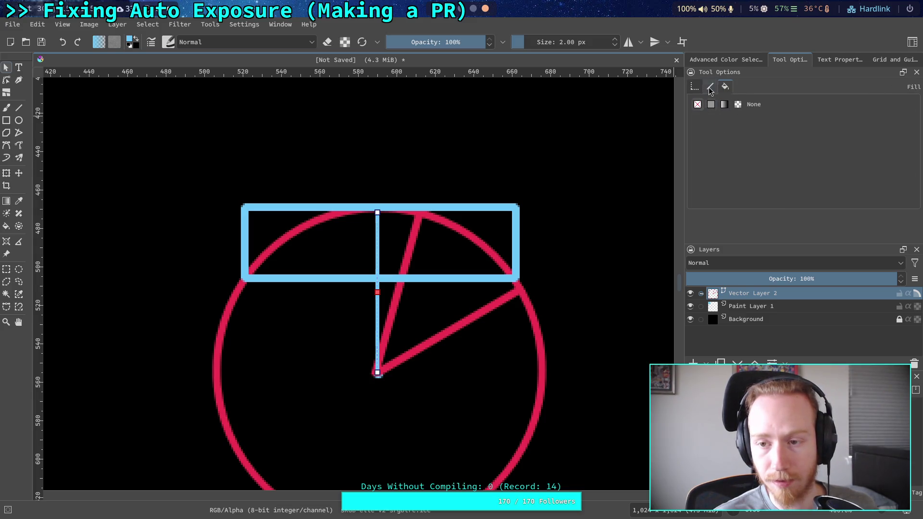
left_click(710, 87)
left_click(758, 121)
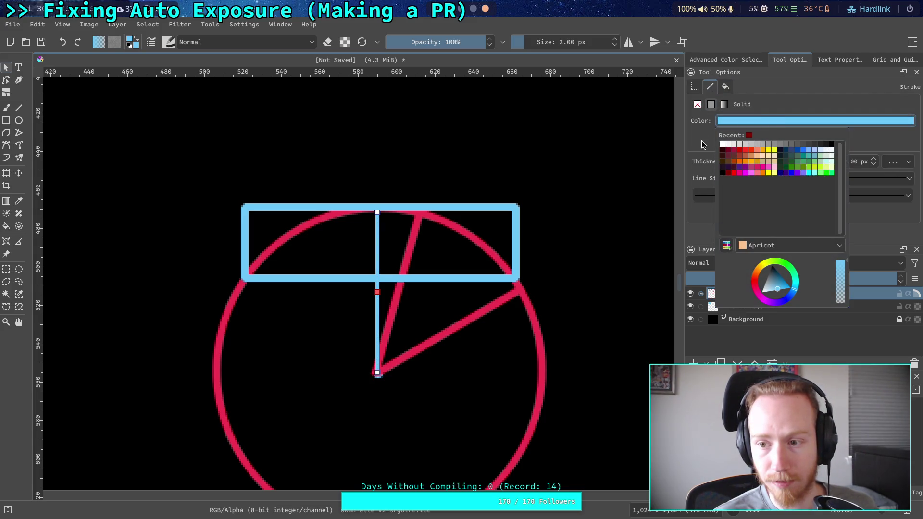
left_click(841, 285)
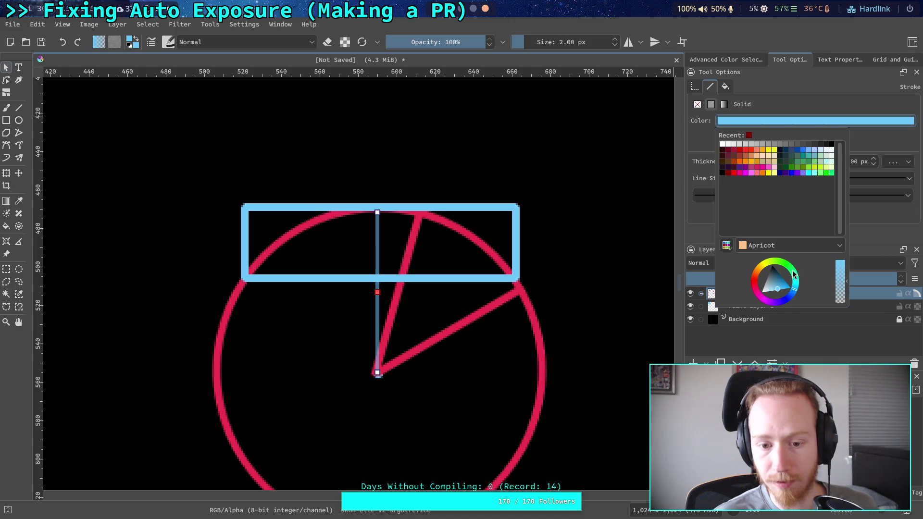
left_click(377, 315)
right_click(377, 315)
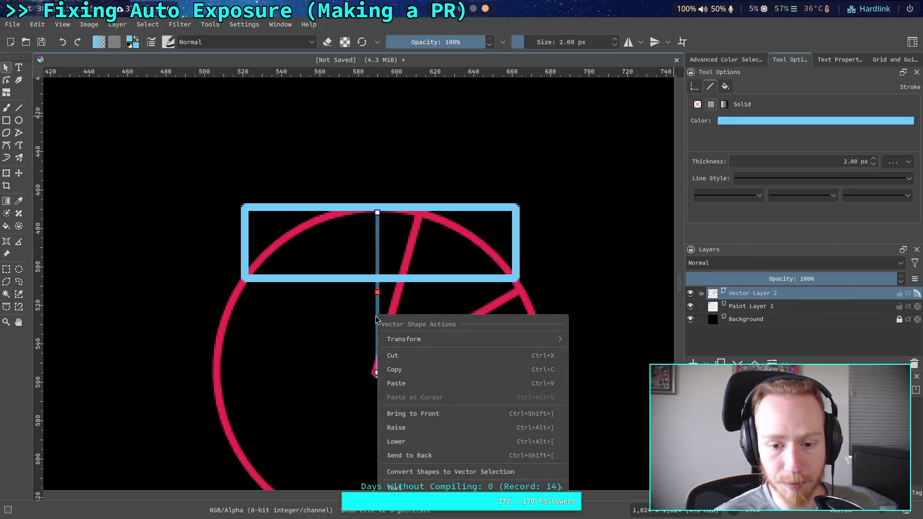
left_click(429, 457)
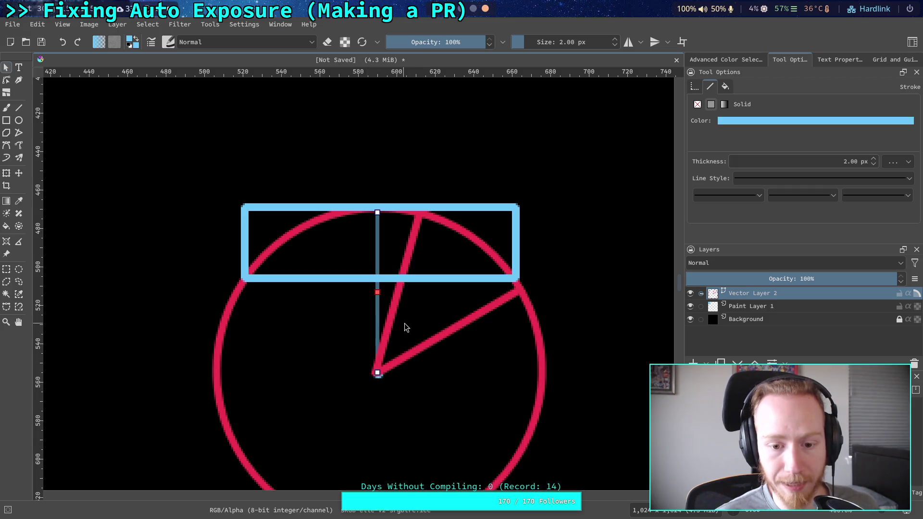
- Drag the blue rectangle off the circle to the canvas's upper left
left_click(434, 376)
left_click(547, 327)
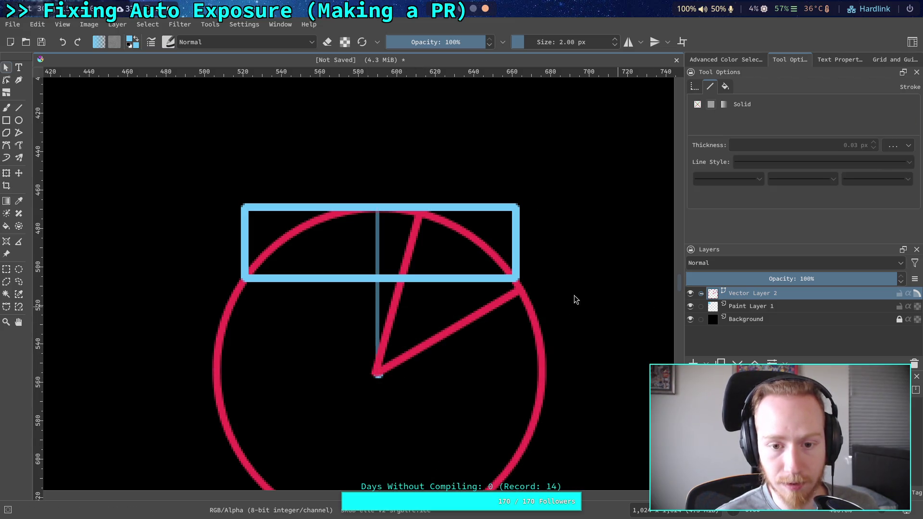
left_click(307, 207)
left_click_drag(307, 208, 150, 87)
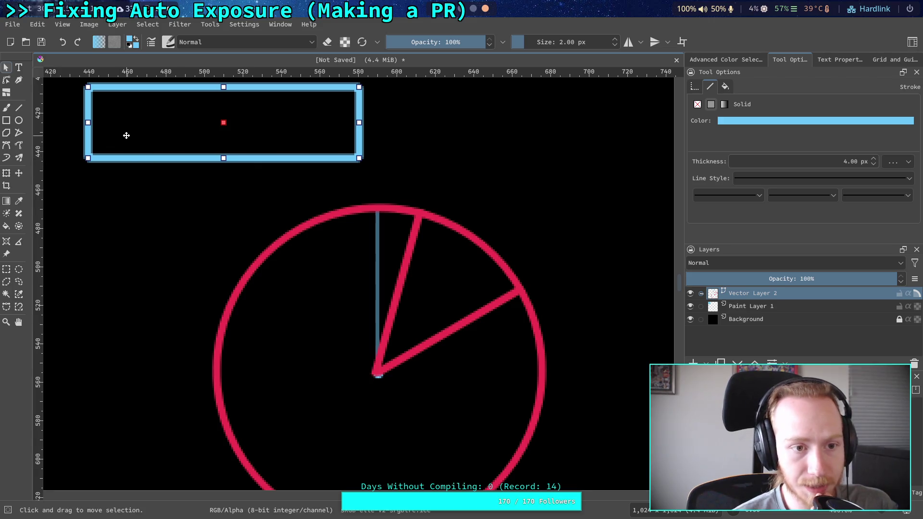
- Resize the blue rectangle to about 140 × 44 px using its handles and Geometry values
left_click_drag(94, 135, 122, 151)
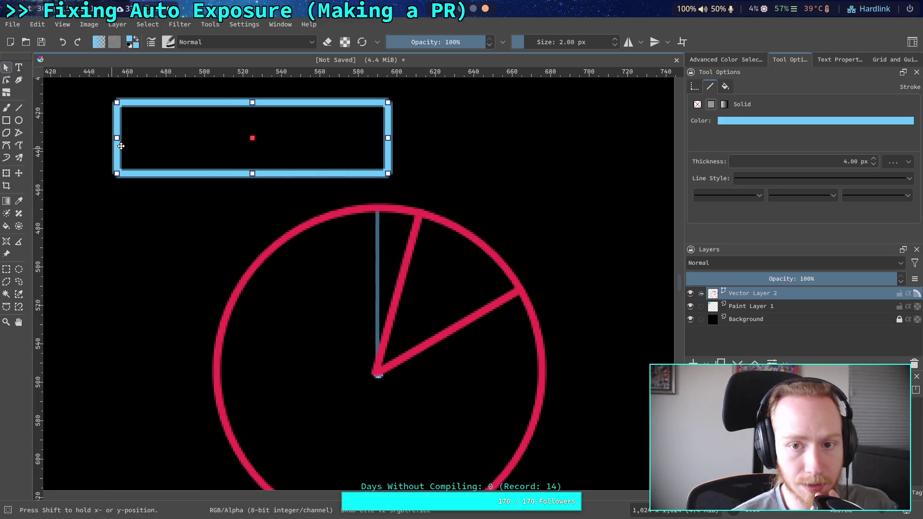
left_click(694, 86)
left_click(710, 87)
left_click(695, 86)
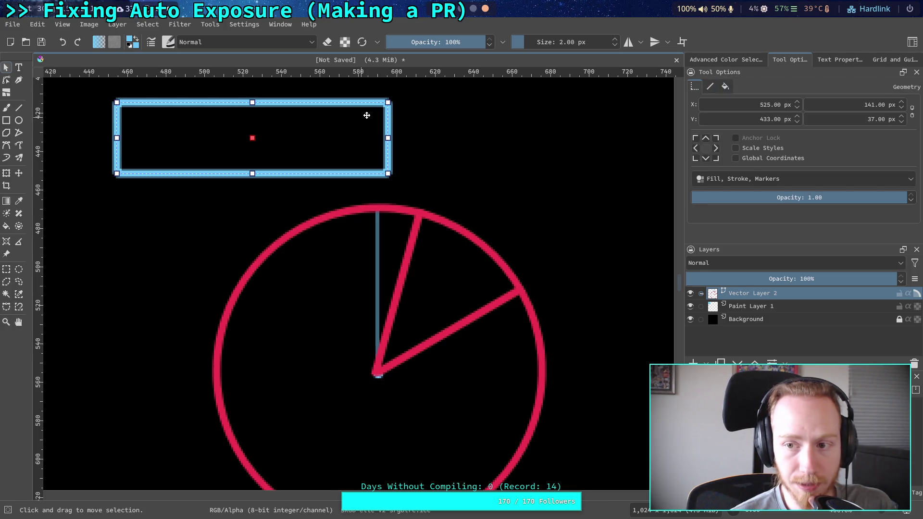
left_click_drag(388, 174, 387, 182)
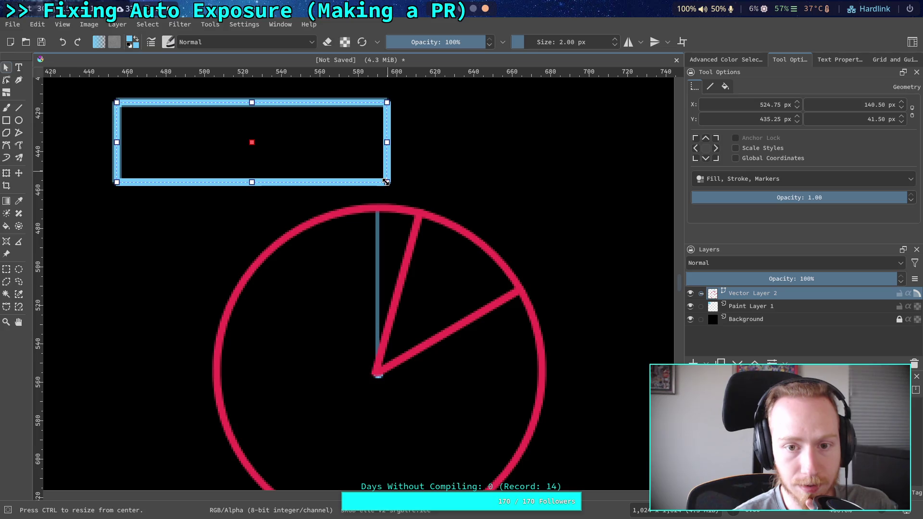
mouse_move(117, 103)
left_mouse_down()
mouse_move(177, 121)
mouse_move(152, 155)
left_mouse_up()
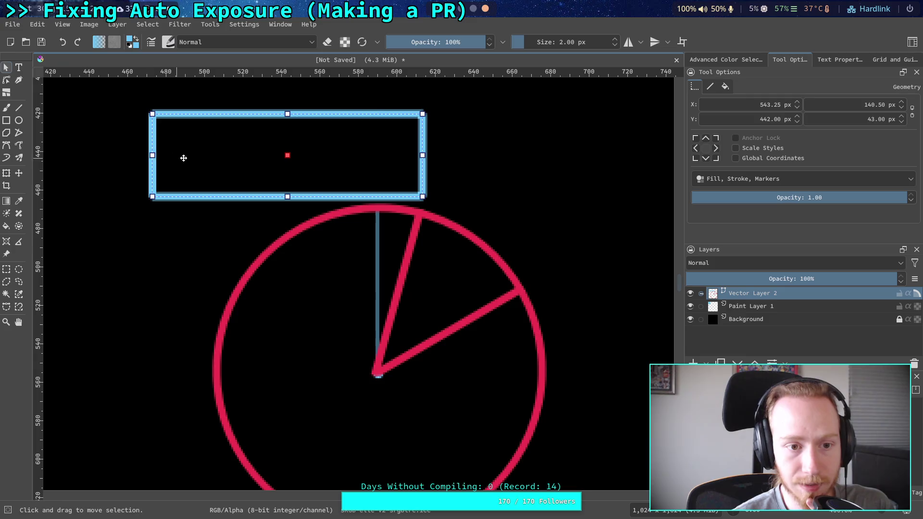
left_click_drag(422, 155, 423, 155)
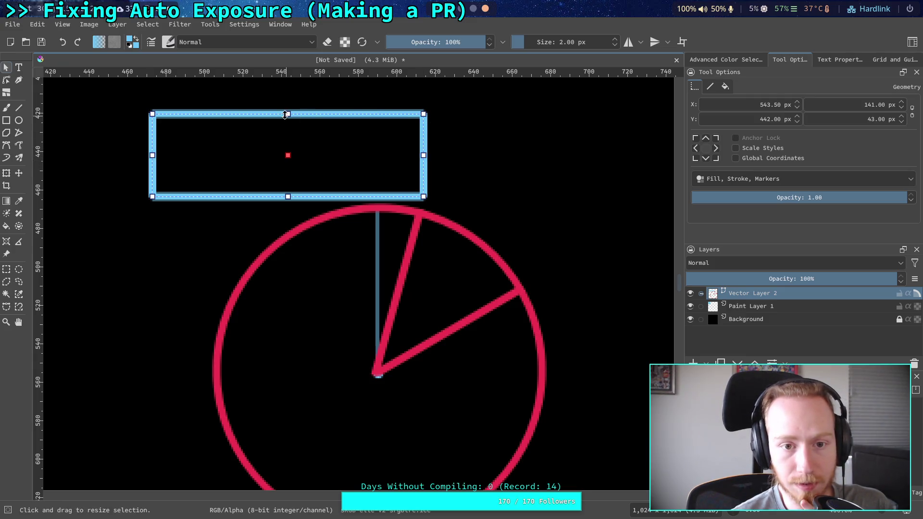
left_click_drag(288, 114, 288, 113)
left_click_drag(288, 196, 288, 197)
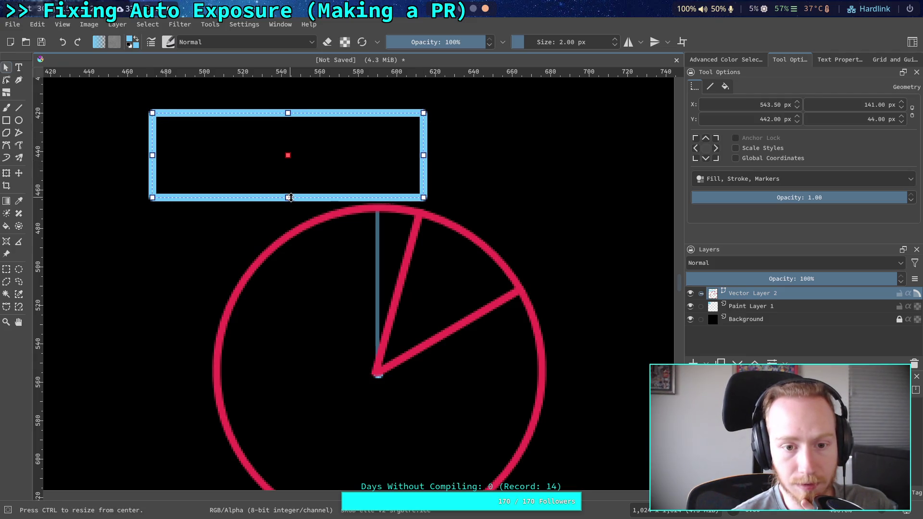
mouse_move(320, 163)
left_mouse_down()
mouse_move(280, 165)
mouse_move(342, 144)
left_mouse_up()
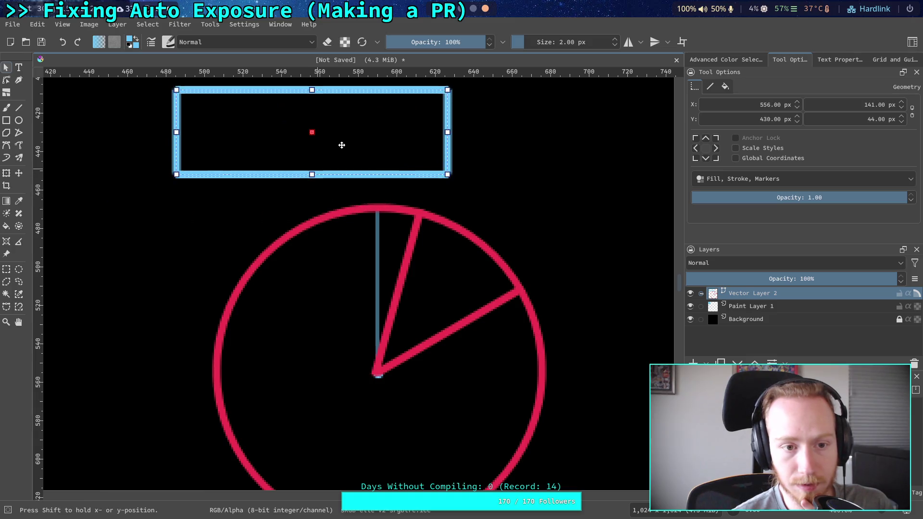
left_click_drag(178, 134, 179, 134)
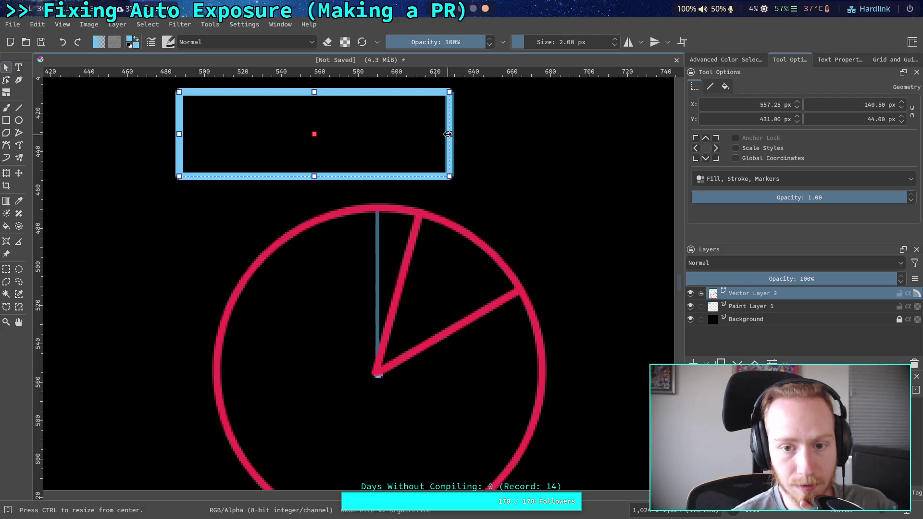
left_click_drag(447, 134, 446, 134)
mouse_move(398, 149)
left_mouse_down()
mouse_move(341, 154)
mouse_move(454, 151)
mouse_move(506, 184)
mouse_move(574, 200)
mouse_move(313, 202)
mouse_move(387, 140)
mouse_move(511, 157)
left_mouse_up()
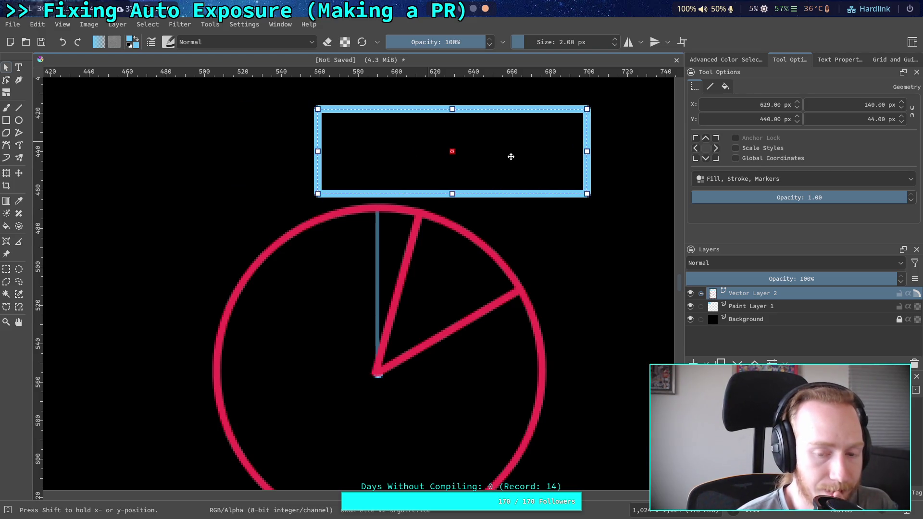
- Place the rectangle just above the circle's top rim, around X 553, Y 437
mouse_move(511, 157)
left_mouse_down()
mouse_move(593, 223)
mouse_move(609, 255)
left_mouse_up()
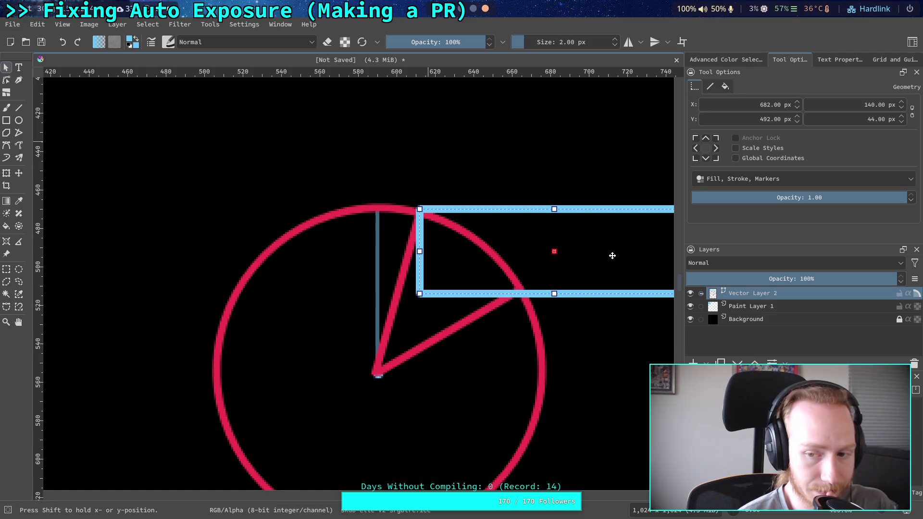
left_click_drag(612, 256, 366, 154)
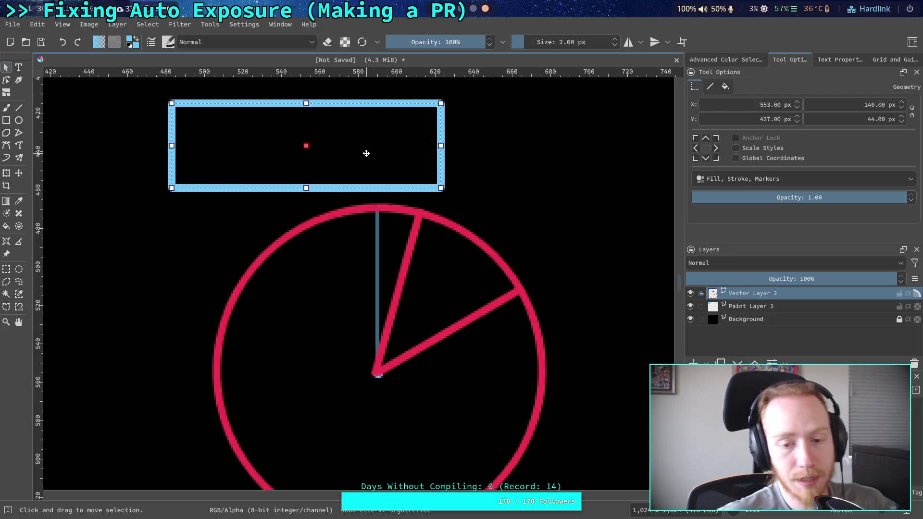
left_click_drag(414, 268, 391, 231)
- Select the circle and send it to the back, behind the other shapes
left_click(351, 202)
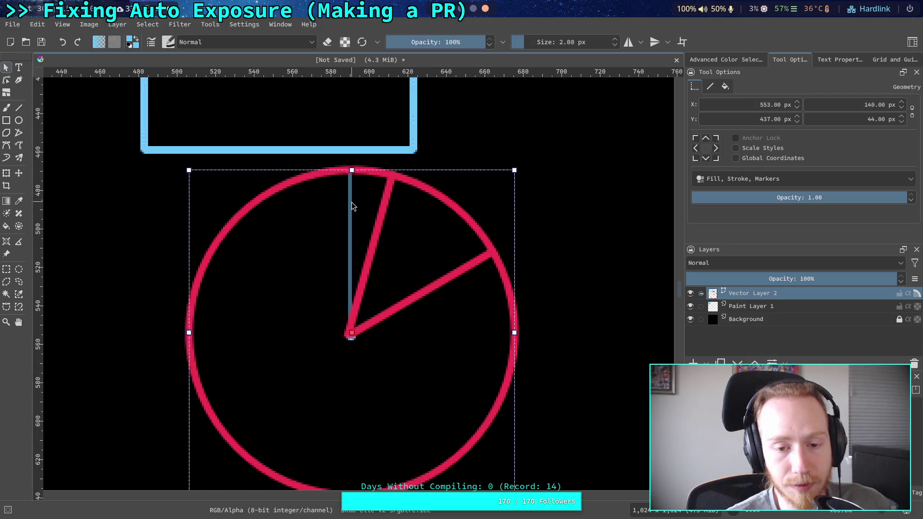
left_click(6, 81)
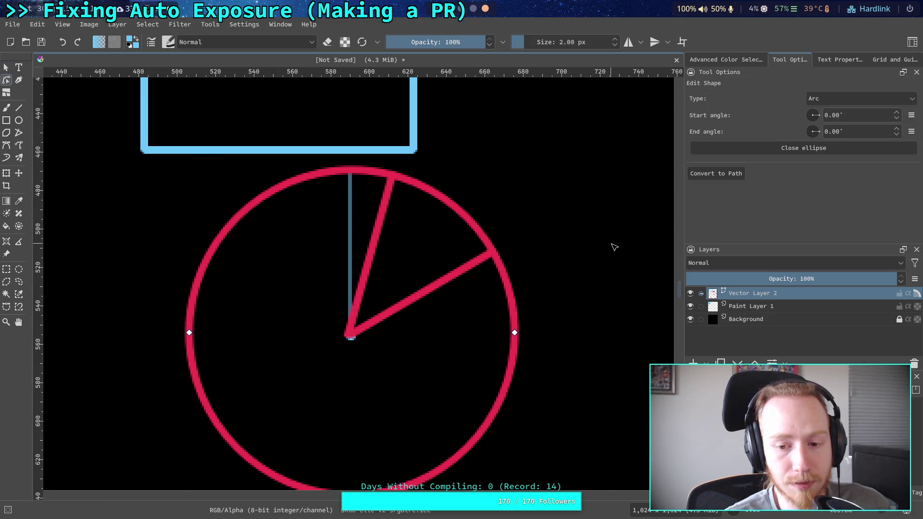
left_click(351, 270)
key("Escape")
left_click(365, 210)
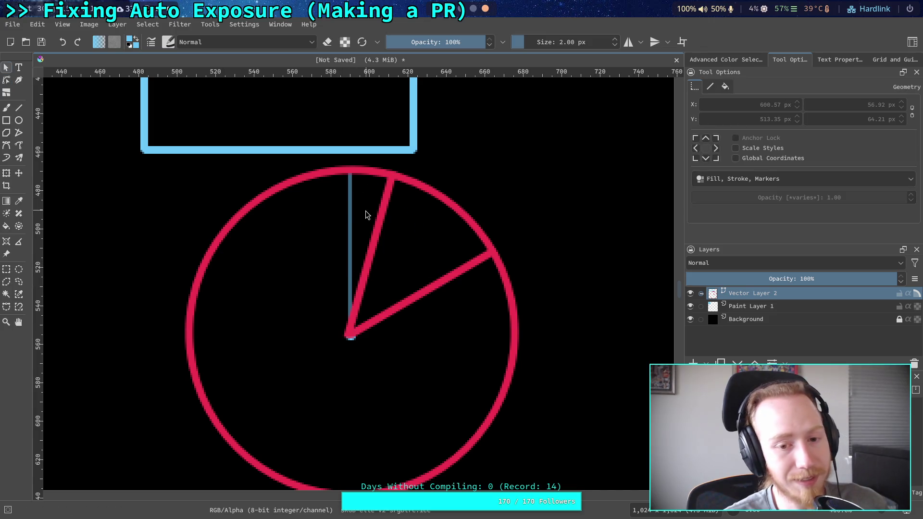
left_click(351, 212)
left_click(95, 167)
left_click(346, 203)
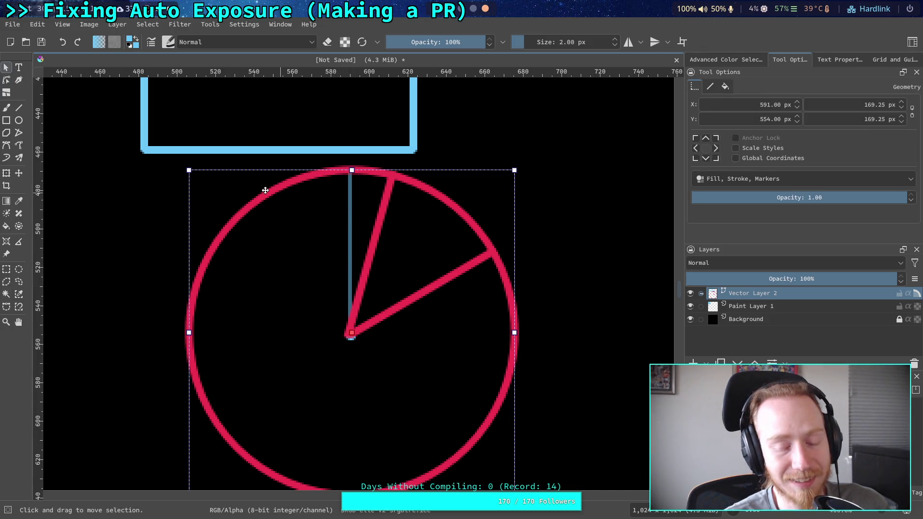
right_click(268, 191)
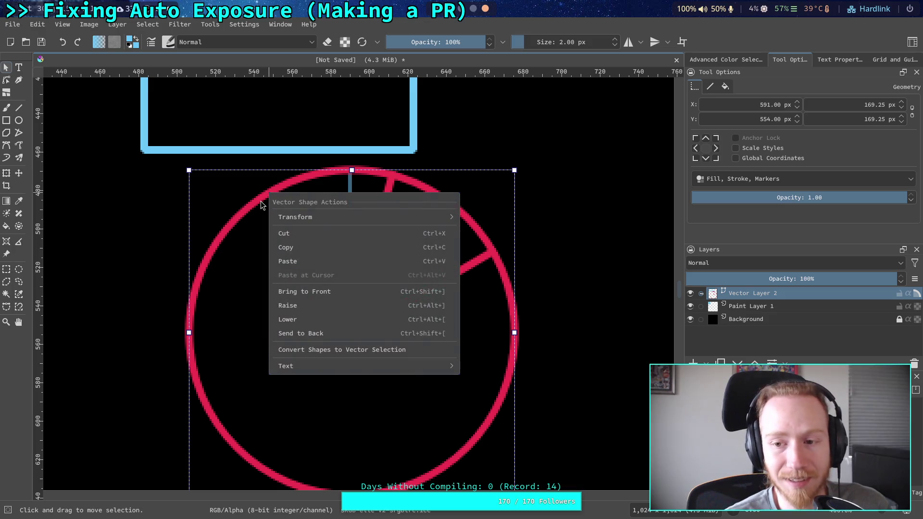
left_click(416, 333)
- Move the grey line's top endpoint to the circle's right edge, making it horizontal
left_click(93, 212)
left_click(351, 226)
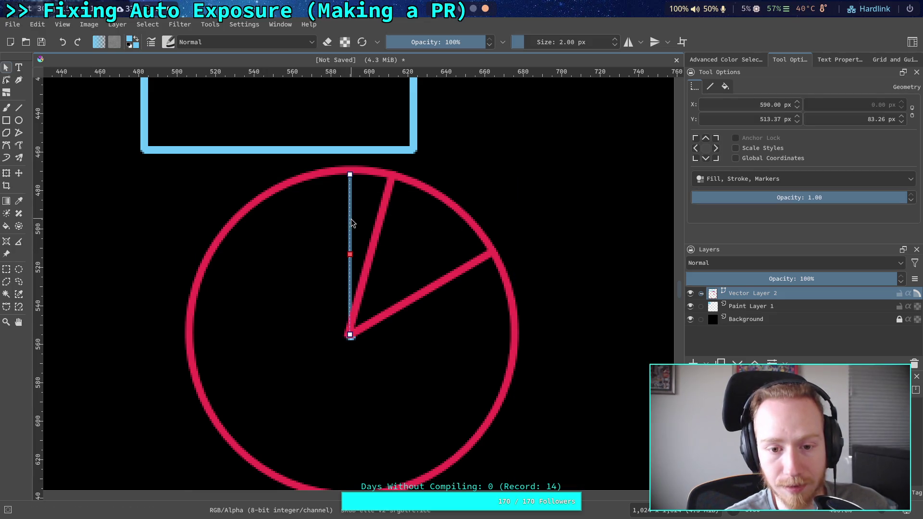
key("Return")
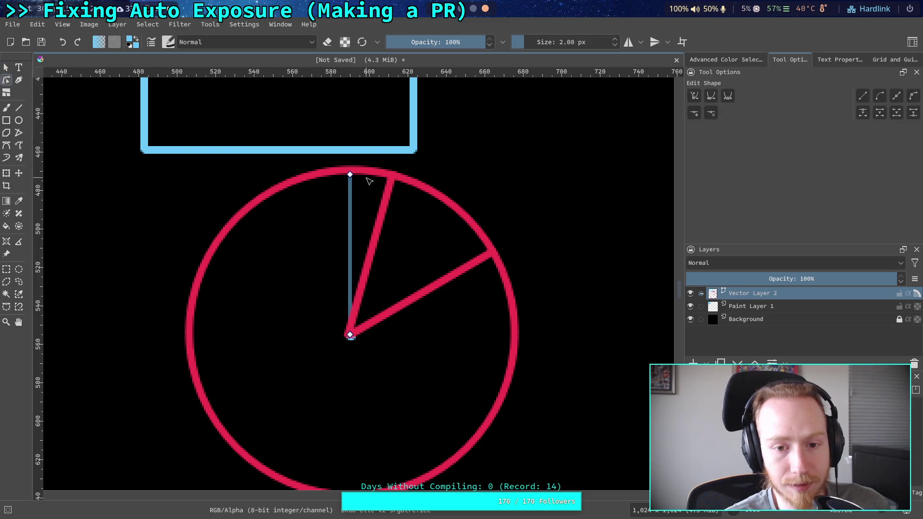
mouse_move(350, 174)
left_mouse_down()
mouse_move(495, 197)
mouse_move(520, 346)
mouse_move(560, 340)
mouse_move(480, 350)
mouse_move(520, 343)
left_mouse_up()
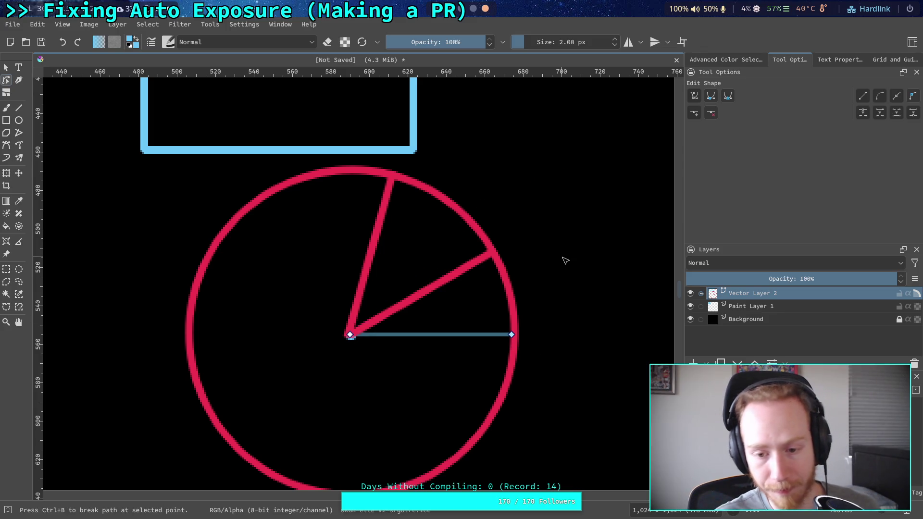
key("Escape")
left_click(638, 255)
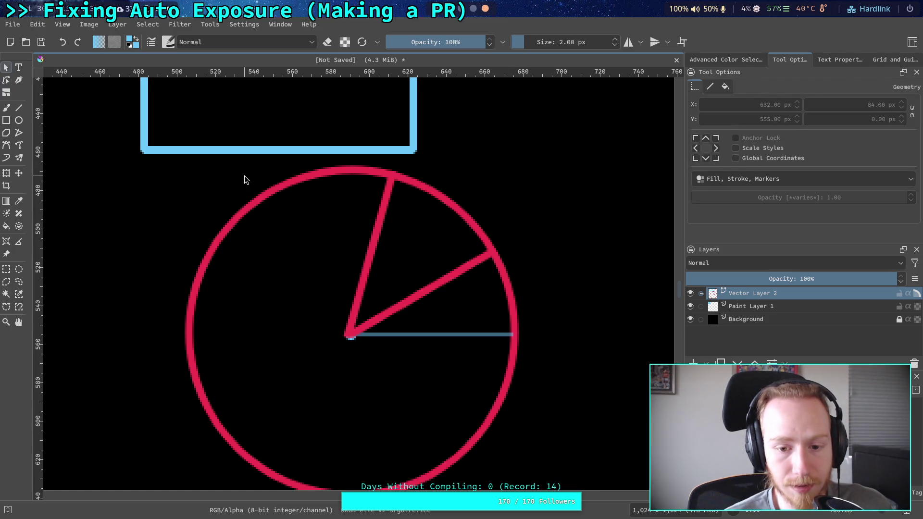
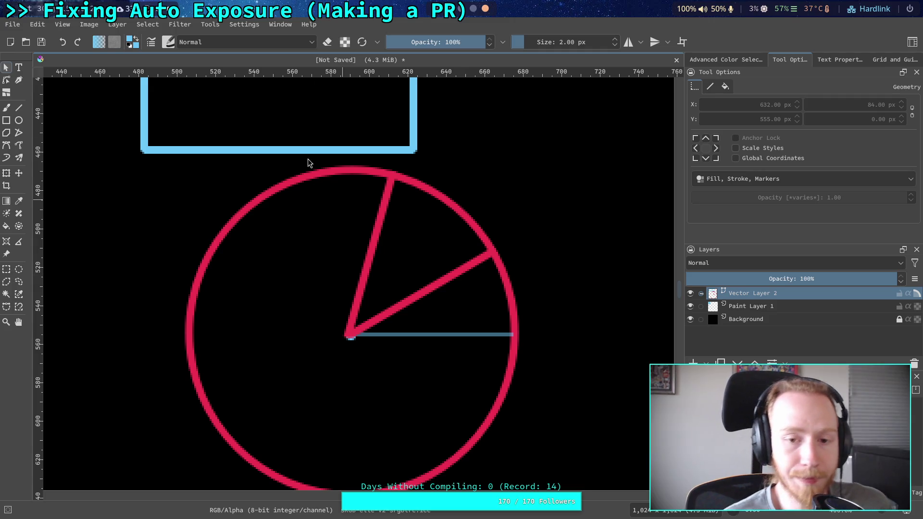
- Switch from Krita's pie sketch back to the Godot editor showing big_crawler_bot
key("alt+Tab")
key("alt+Tab")
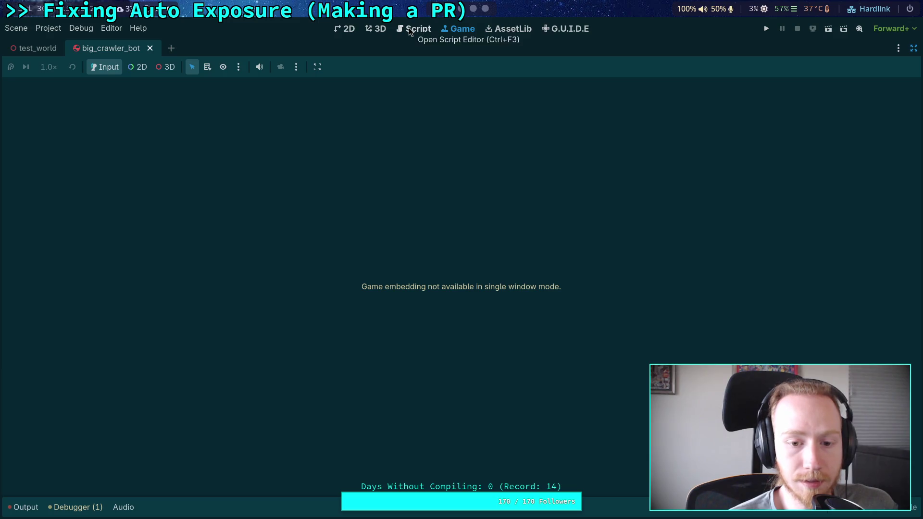
- Open physical_skeleton.gd and insert blank lines inside the for loop before the elif branch
left_click(410, 29)
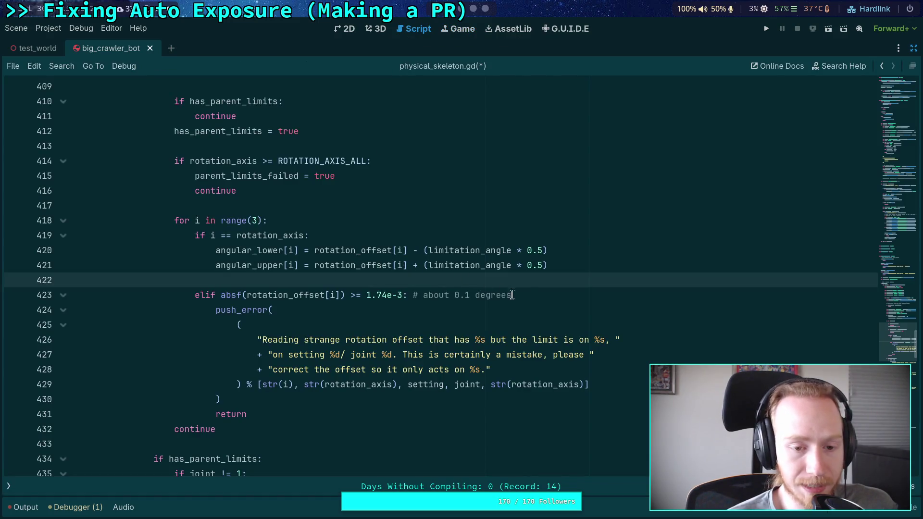
key("Return")
key("Return")
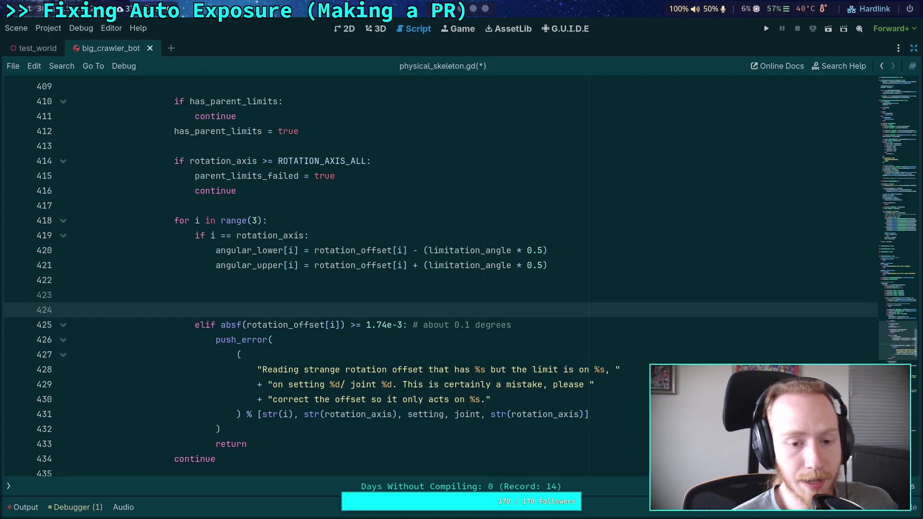
key("Up")
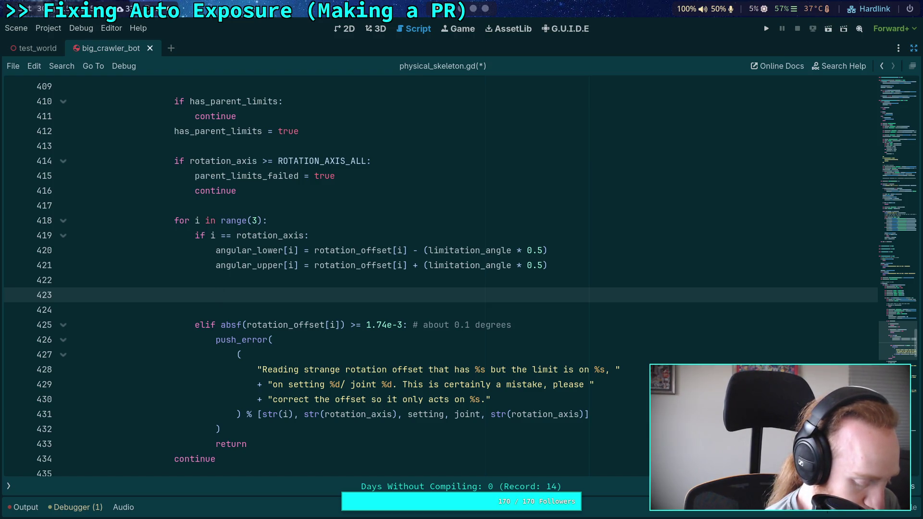
scroll(471, 191, "up", 5)
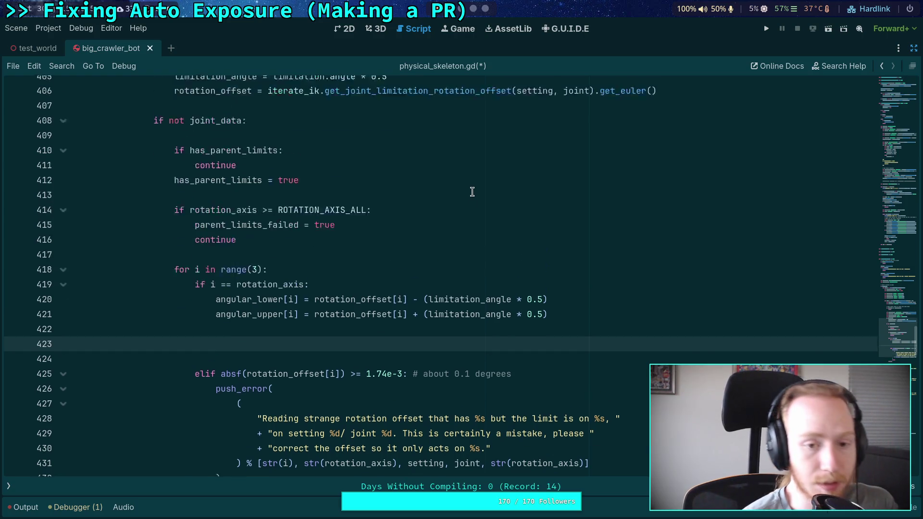
scroll(432, 282, "down", 2)
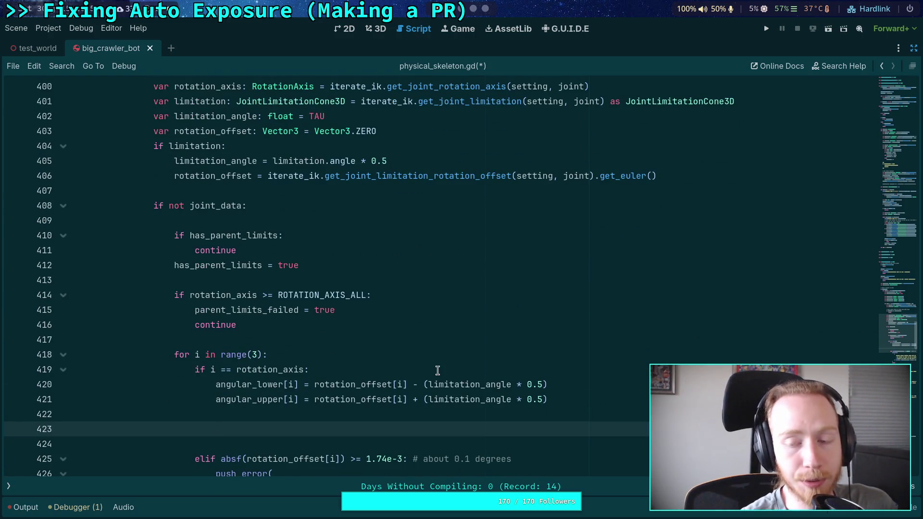
left_click(371, 339)
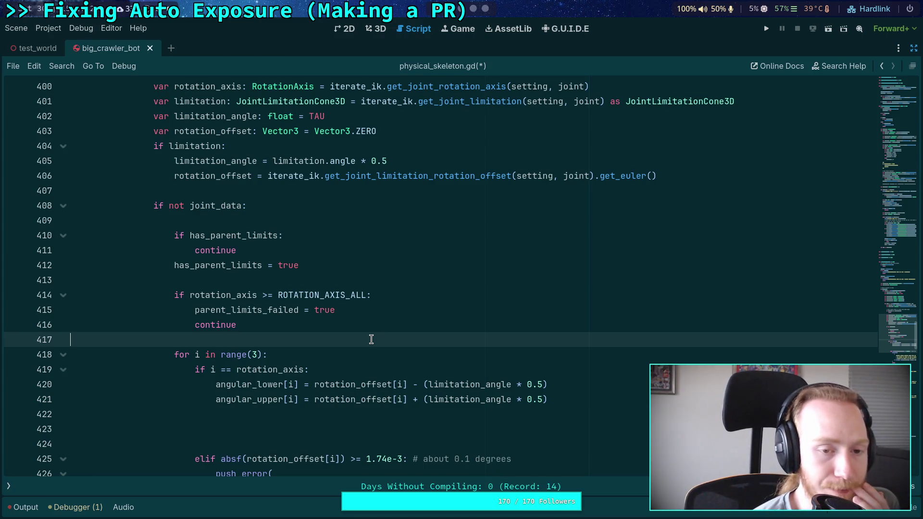
- Add blank lines after the ROTATION_AXIS_ALL continue, just above the `for i in range(3)` loop
scroll(371, 339, "up", 4)
scroll(366, 329, "up", 2)
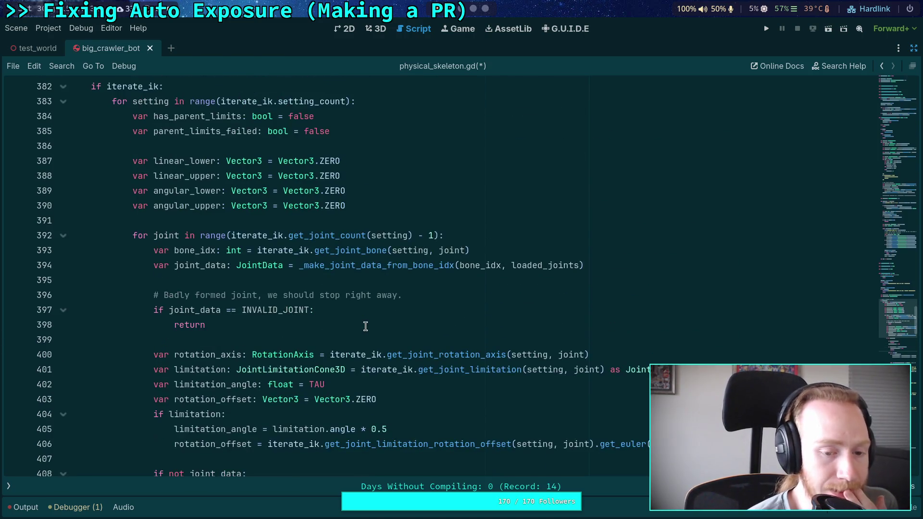
scroll(365, 325, "down", 3)
left_click(364, 324)
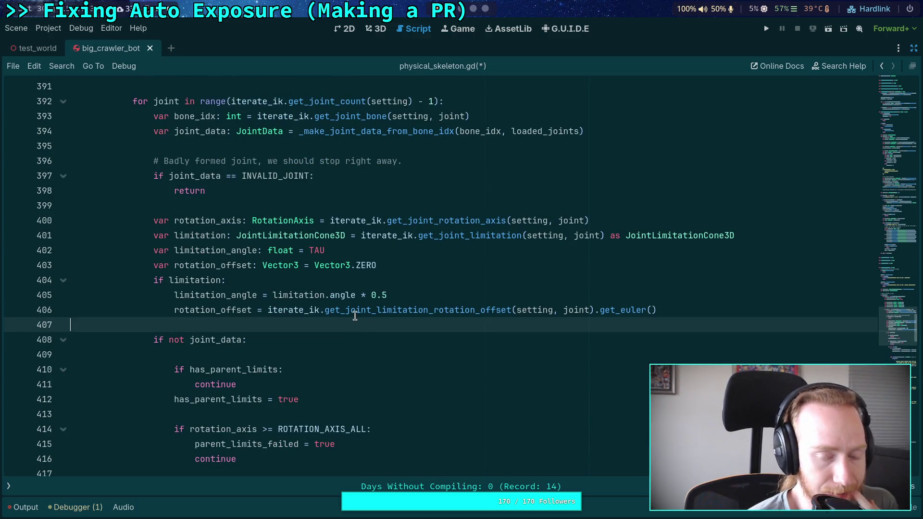
scroll(315, 266, "up", 1)
scroll(315, 266, "up", 2)
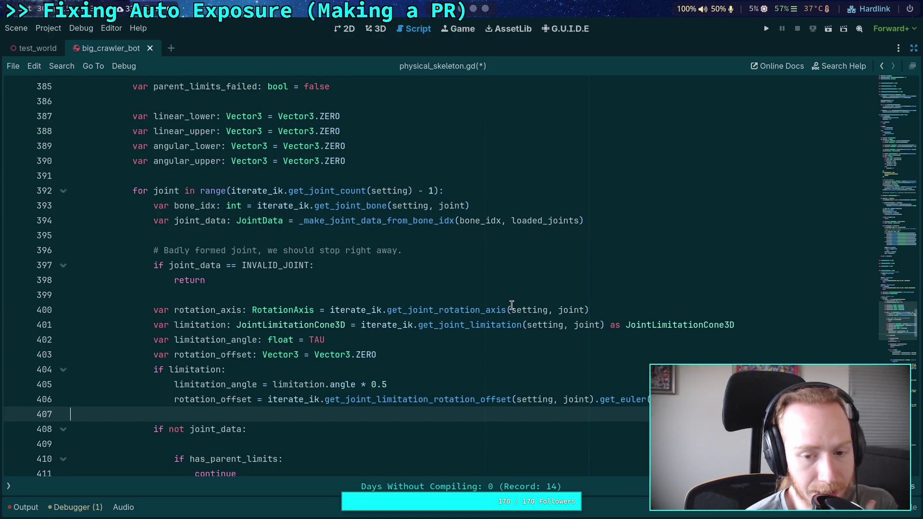
scroll(576, 313, "down", 3)
scroll(567, 309, "down", 3)
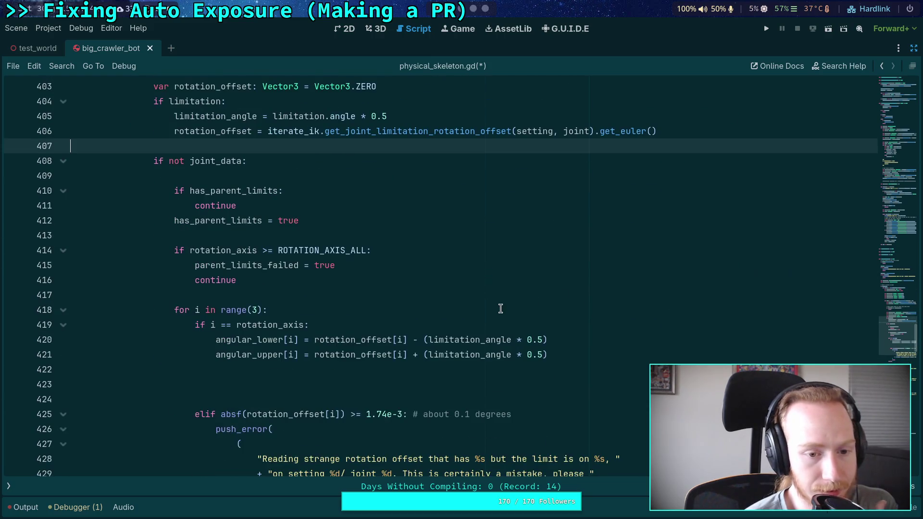
scroll(499, 306, "up", 2)
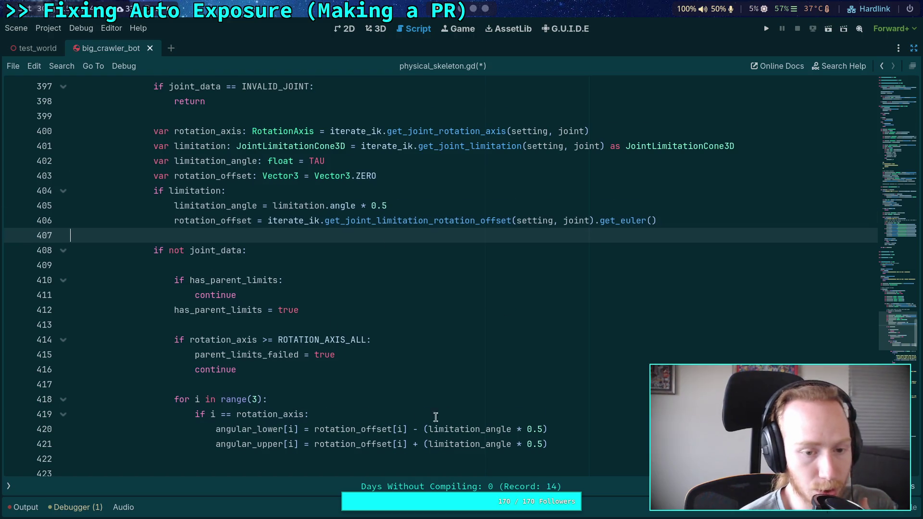
scroll(434, 419, "down", 3)
left_click(393, 355)
left_click(379, 335)
scroll(320, 281, "up", 1)
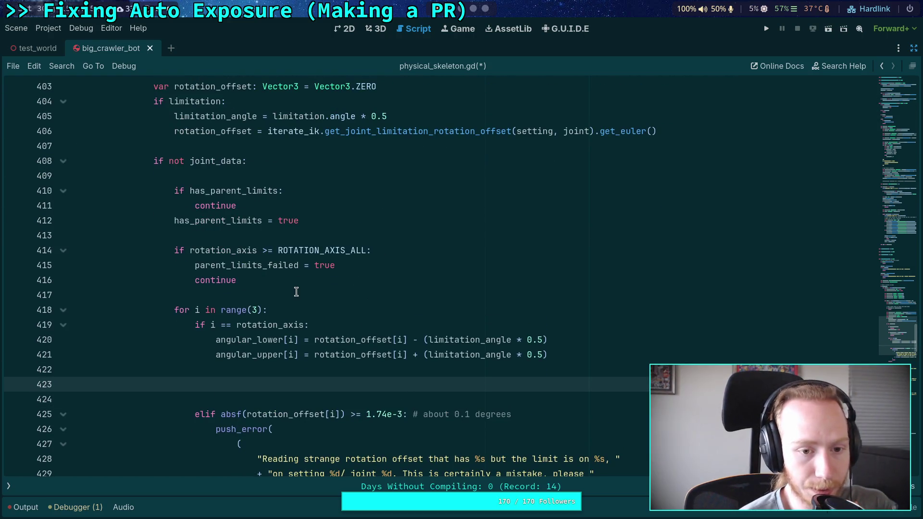
left_click(373, 285)
key("Return")
key("Return")
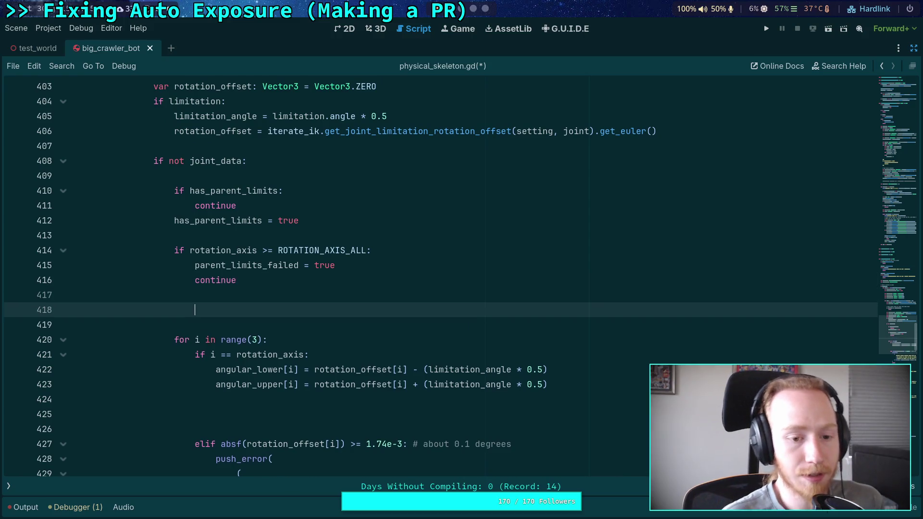
- Begin `var bone_length: float = (skeleton.` above the loop, discarding a stray parent_xform line
scroll(466, 298, "down", 1)
type("var ")
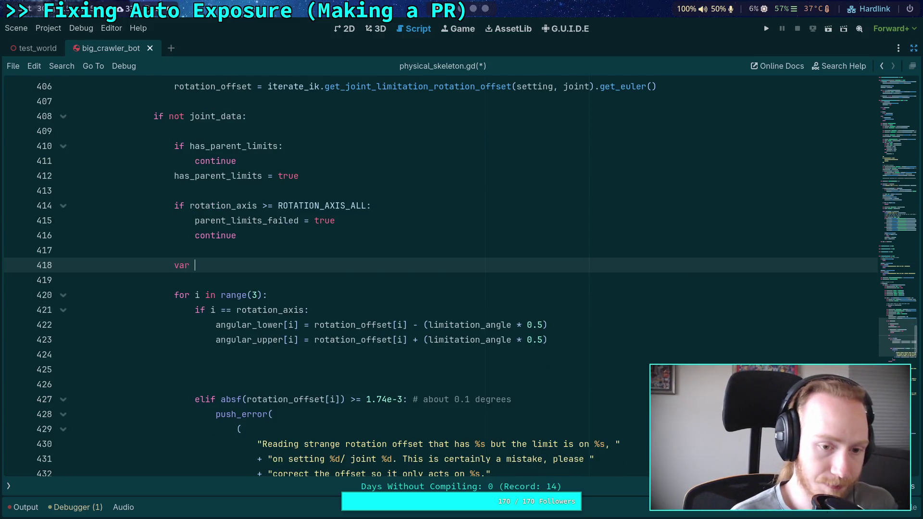
type("bone_length")
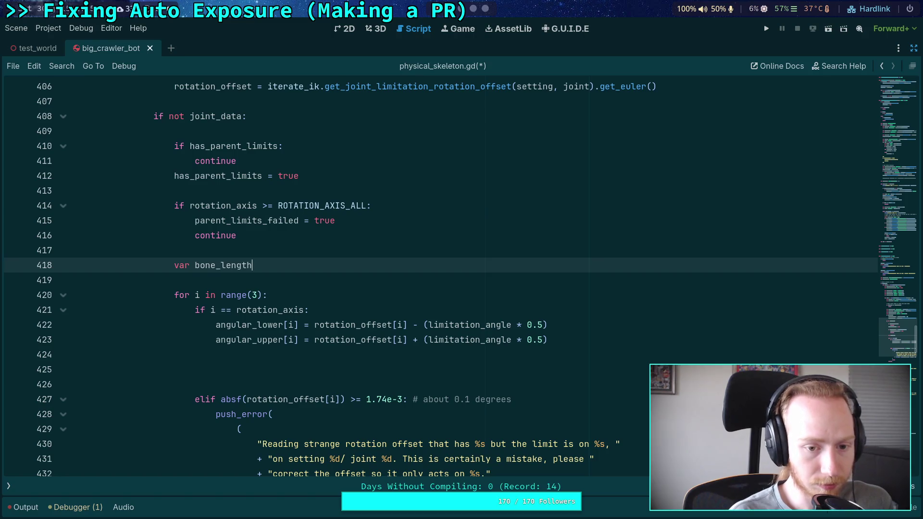
type(": float")
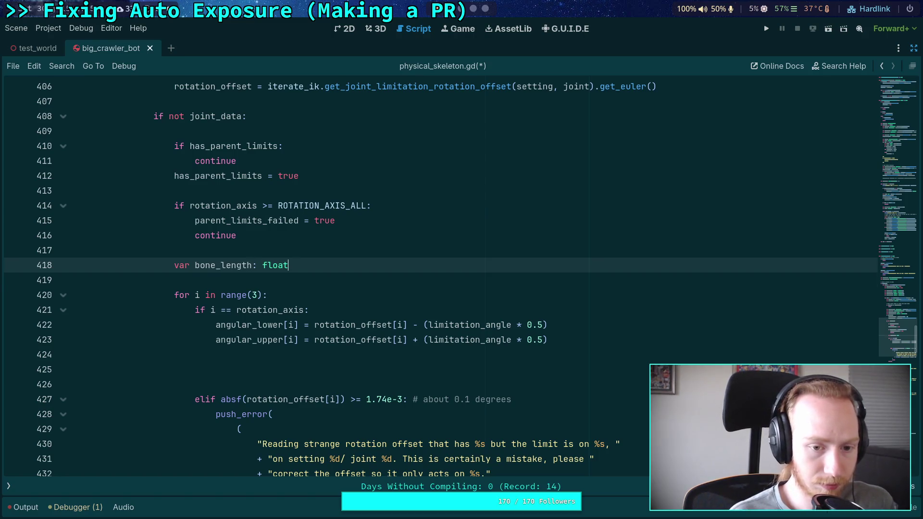
key("Return")
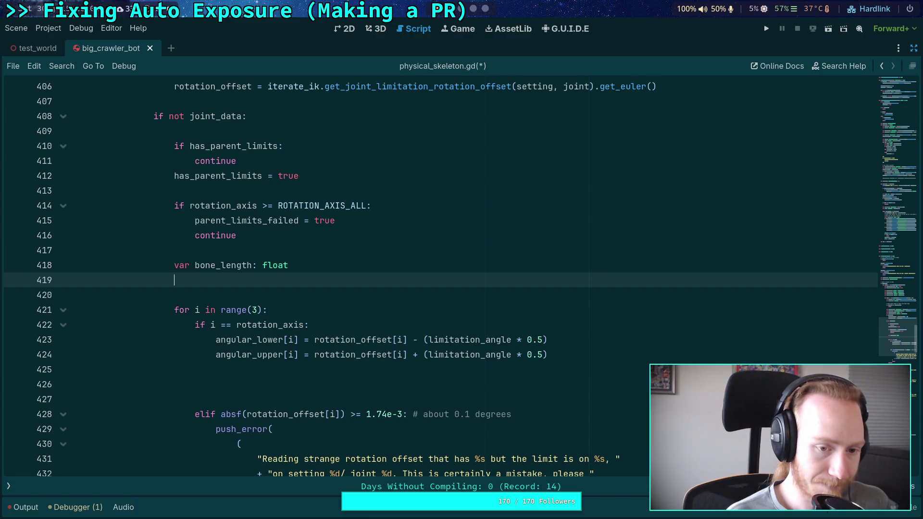
type("var parent_")
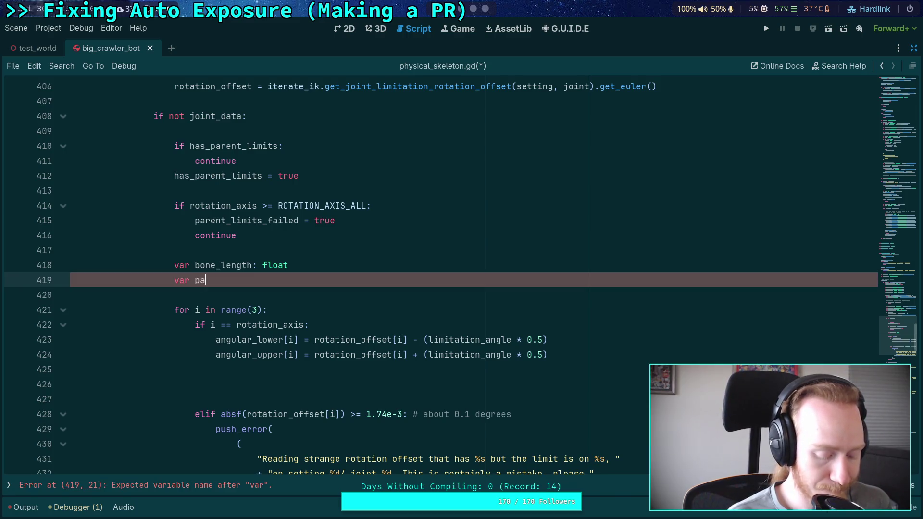
type("xform:")
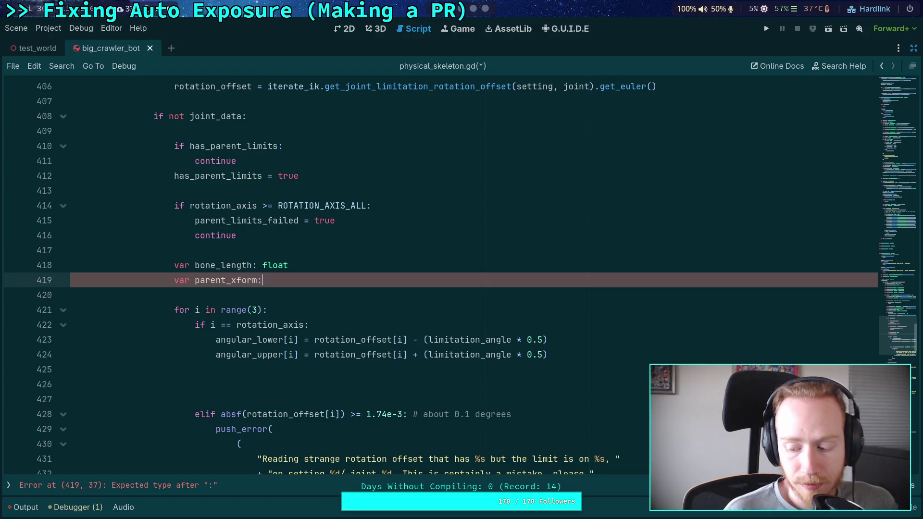
key("BackSpace")
key("BackSpace")
key("BackSpace")
key("ctrl+BackSpace")
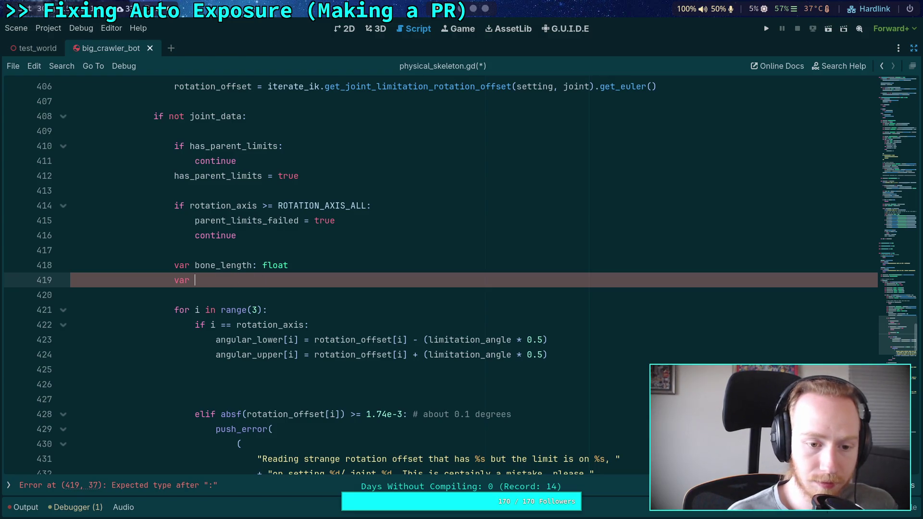
key("BackSpace")
key("BackSpace")
key("BackSpace")
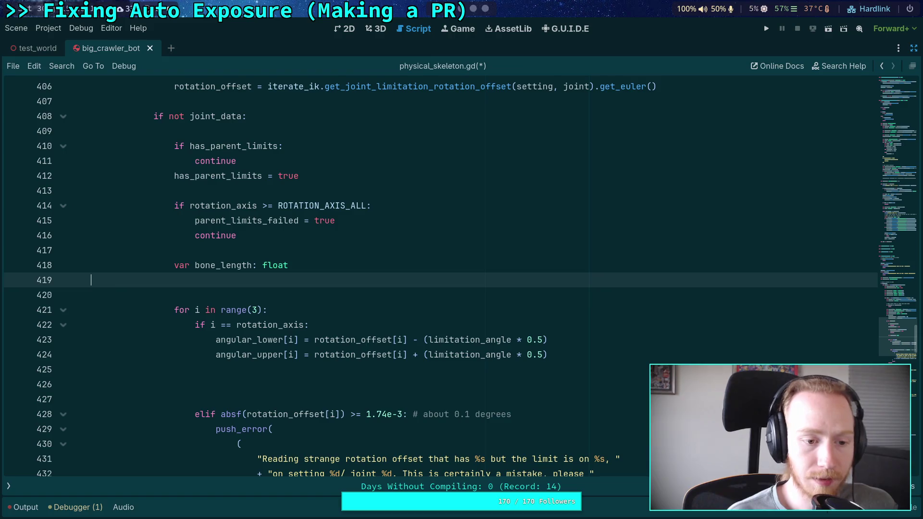
key("BackSpace")
type("= (")
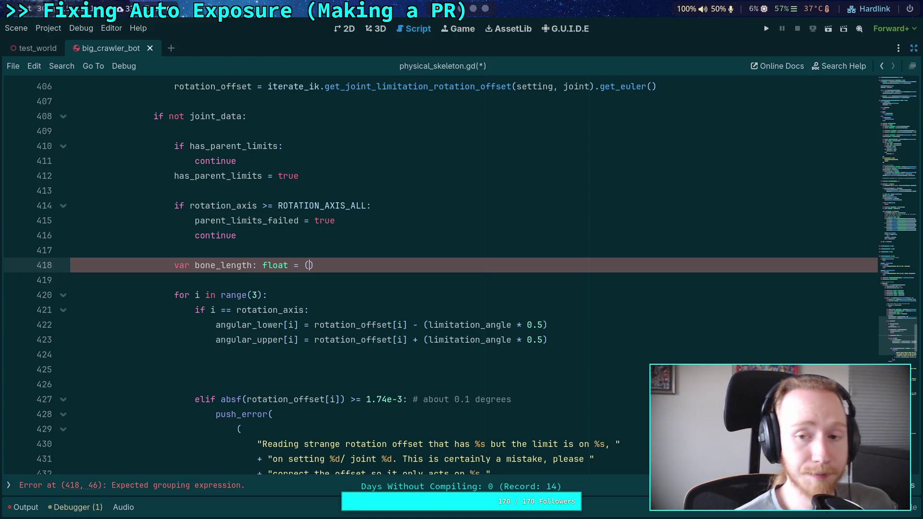
type("skeleton")
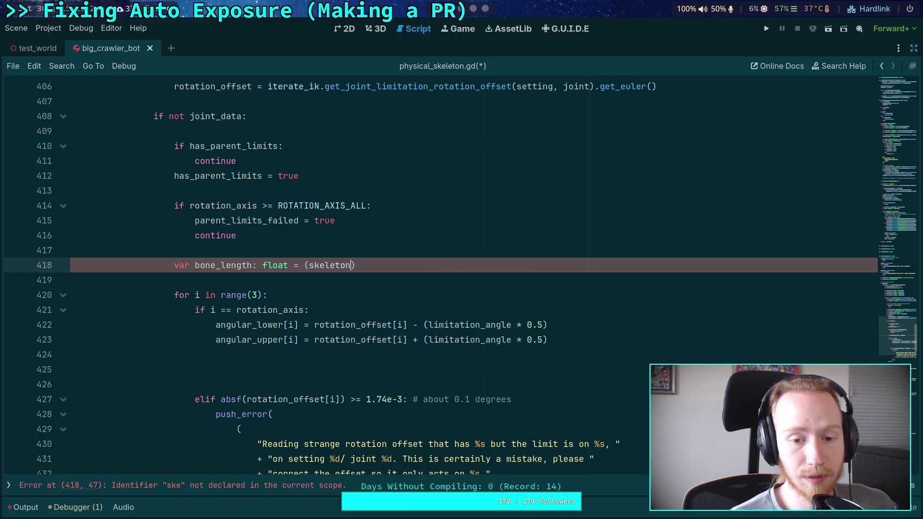
type(".")
scroll(309, 266, "up", 3)
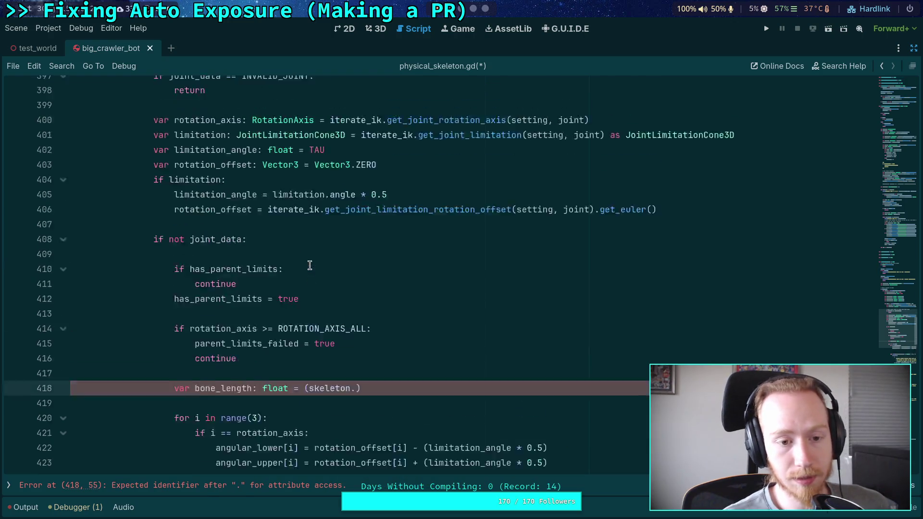
- Continue bone_length with get_bone_global_rest wrapping a skeleton.get_bone_parent call
scroll(309, 265, "up", 15)
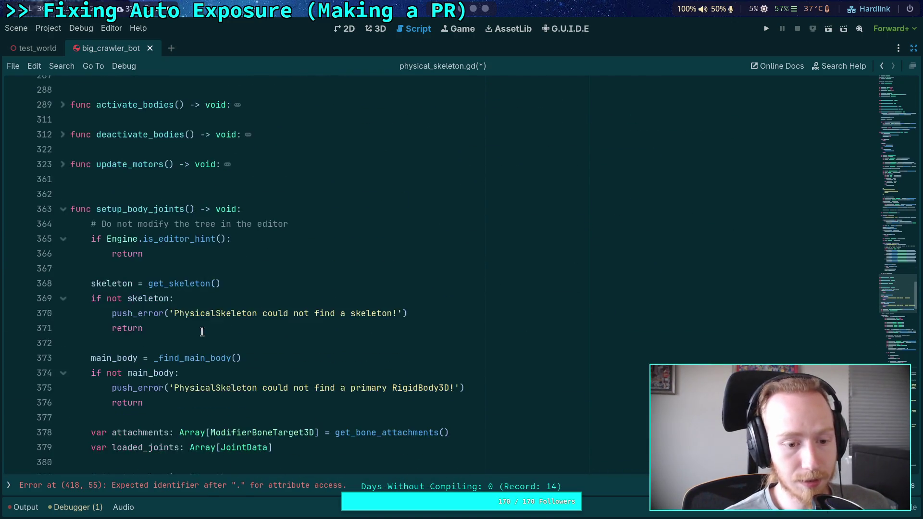
mouse_move(146, 329)
left_mouse_down()
mouse_move(123, 283)
mouse_move(72, 269)
left_mouse_up()
scroll(256, 326, "down", 2)
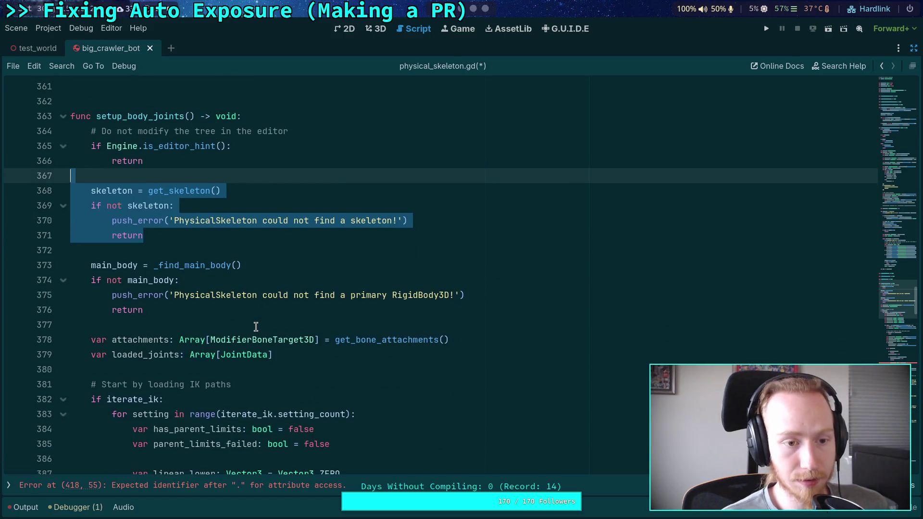
scroll(256, 327, "down", 9)
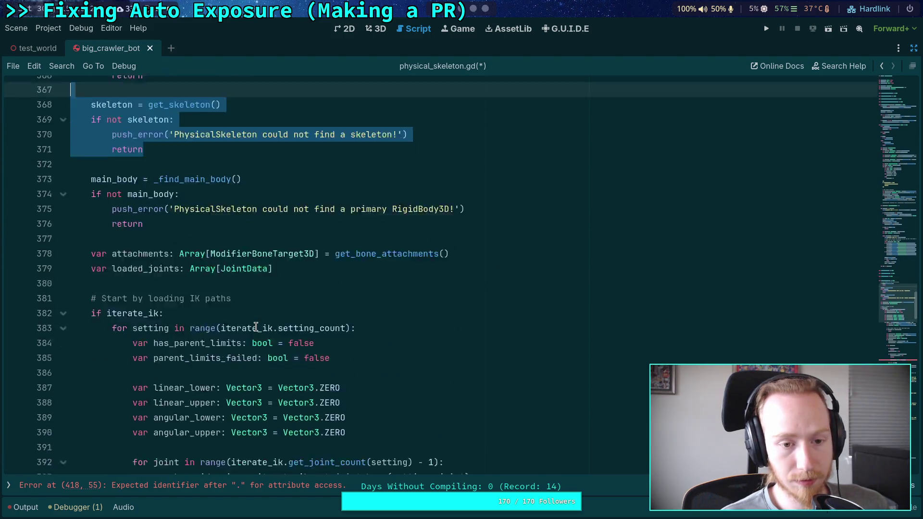
scroll(341, 321, "down", 3)
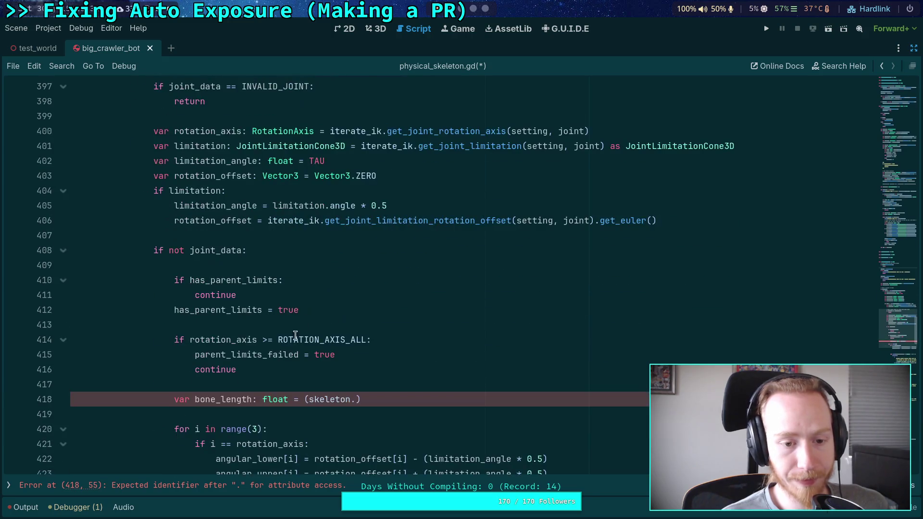
left_click(359, 399)
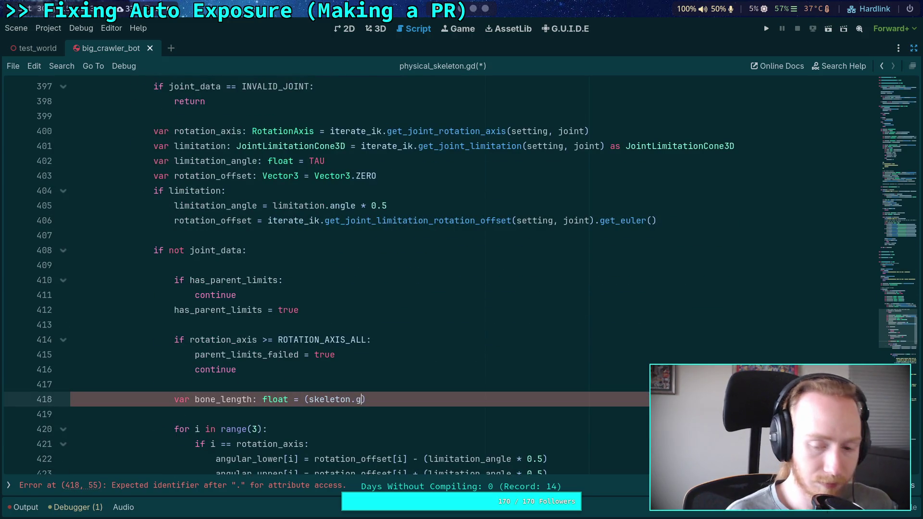
type("get_")
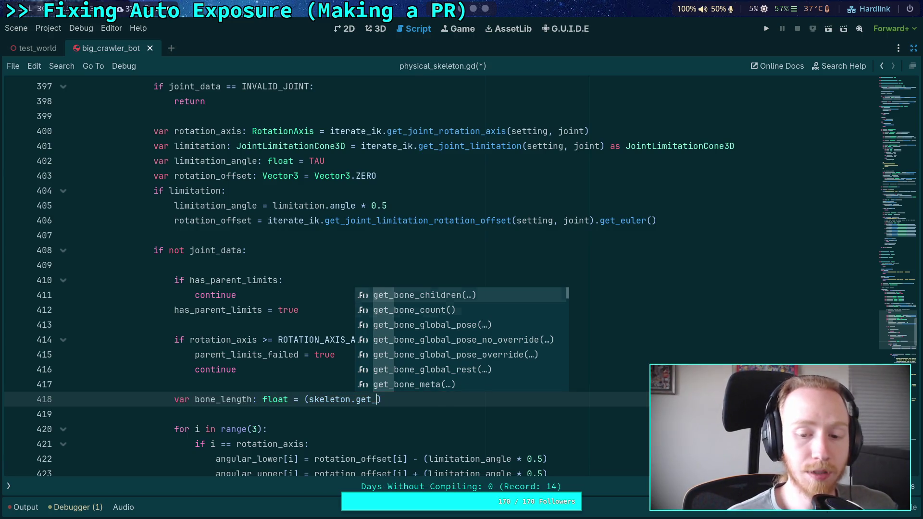
key("Down")
key("Down")
key("Down")
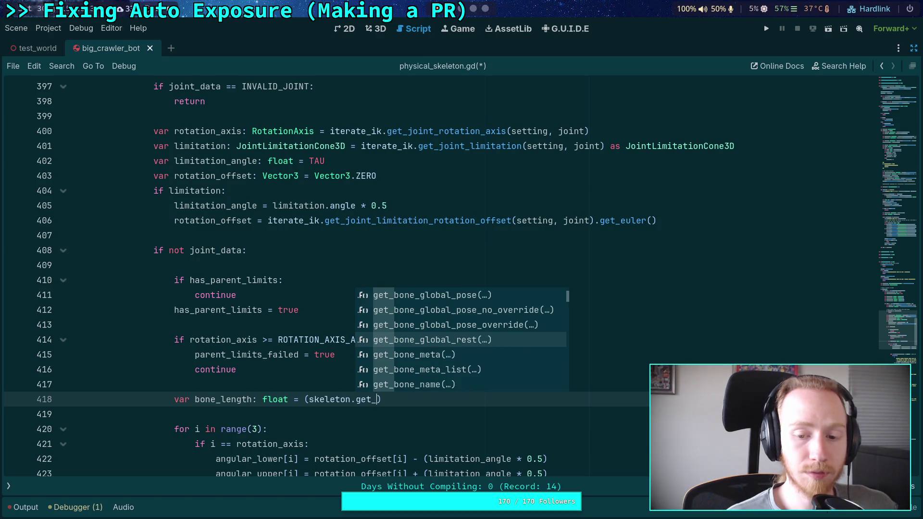
key("Return")
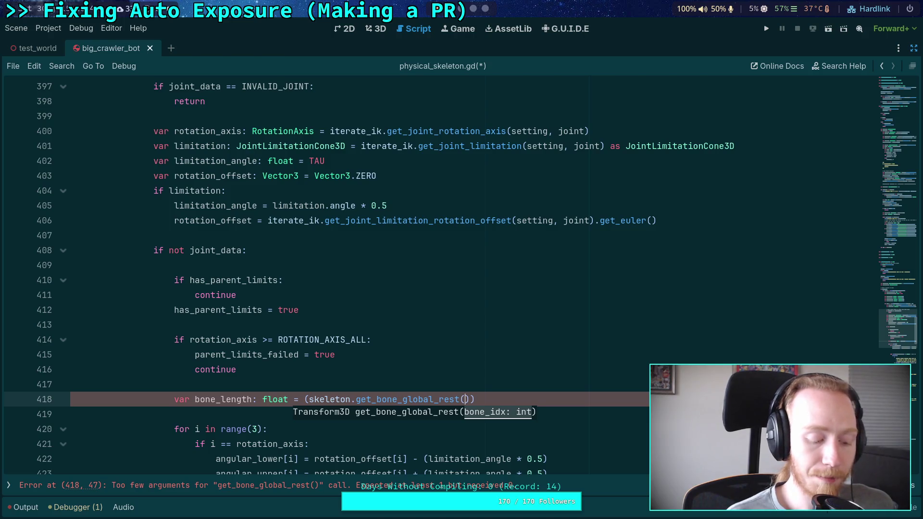
type("skeleton.get_bone_")
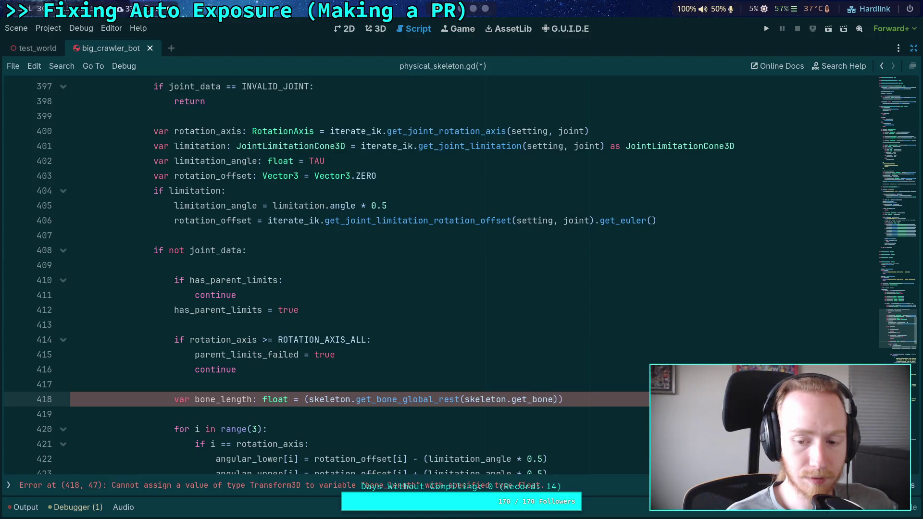
type("pa")
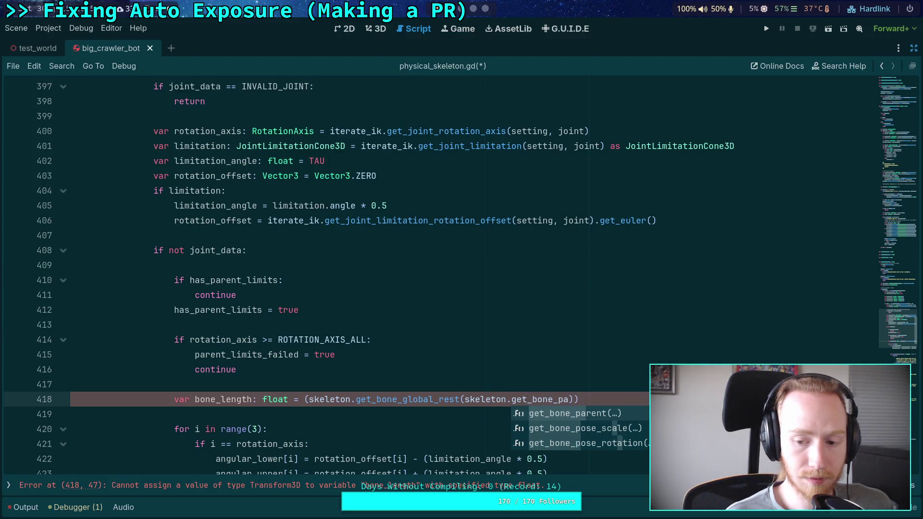
key("Return")
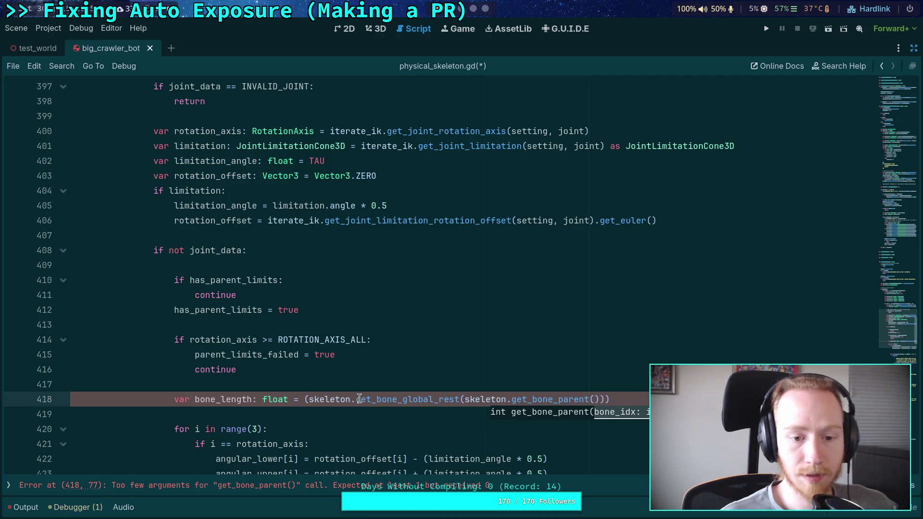
- Check the bone_idx variable name and pass bone_idx to get_bone_parent
scroll(309, 343, "up", 2)
scroll(309, 344, "up", 1)
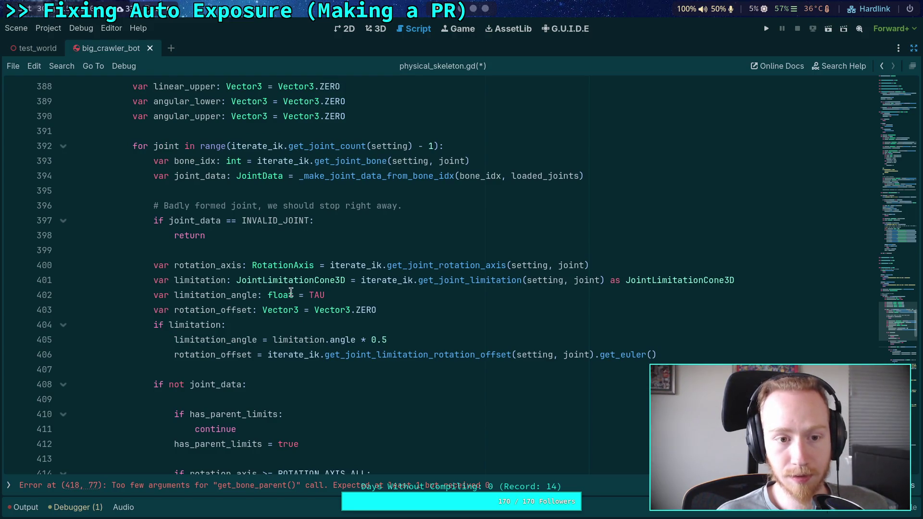
double_click(478, 177)
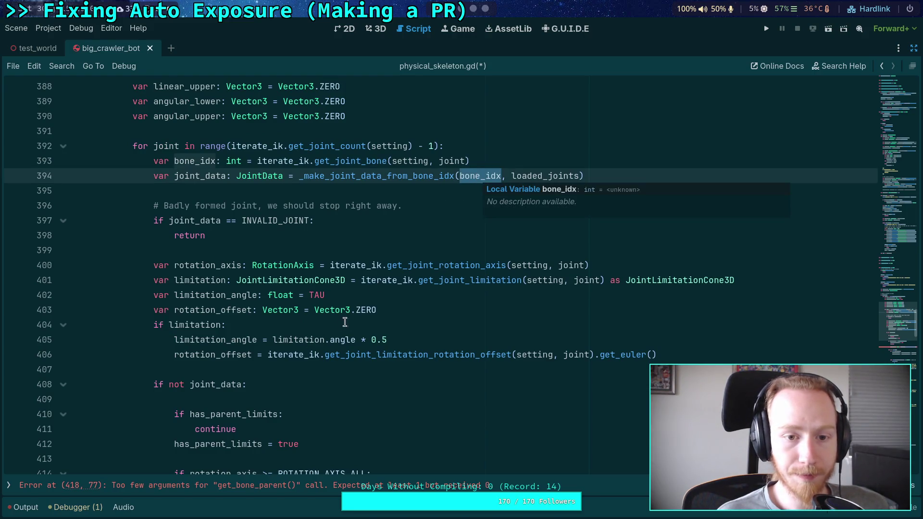
scroll(408, 337, "down", 6)
left_click(594, 266)
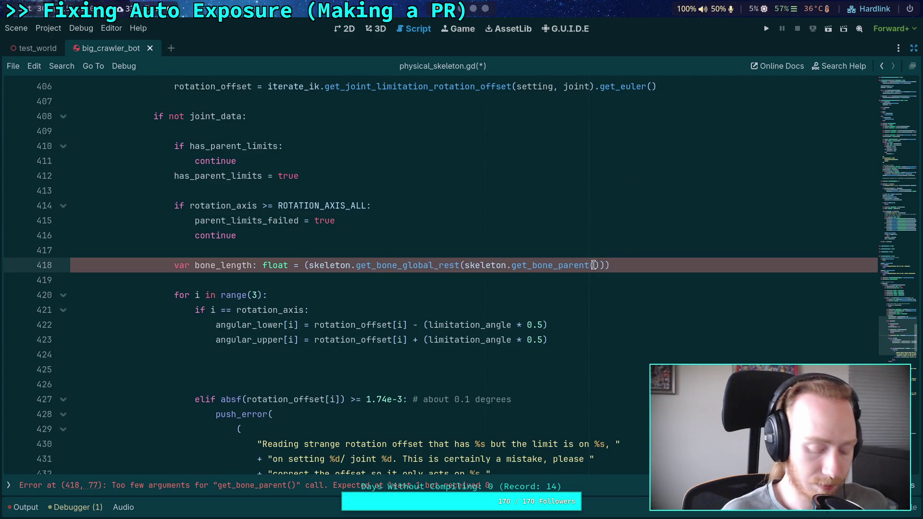
type("bone_")
key("Return")
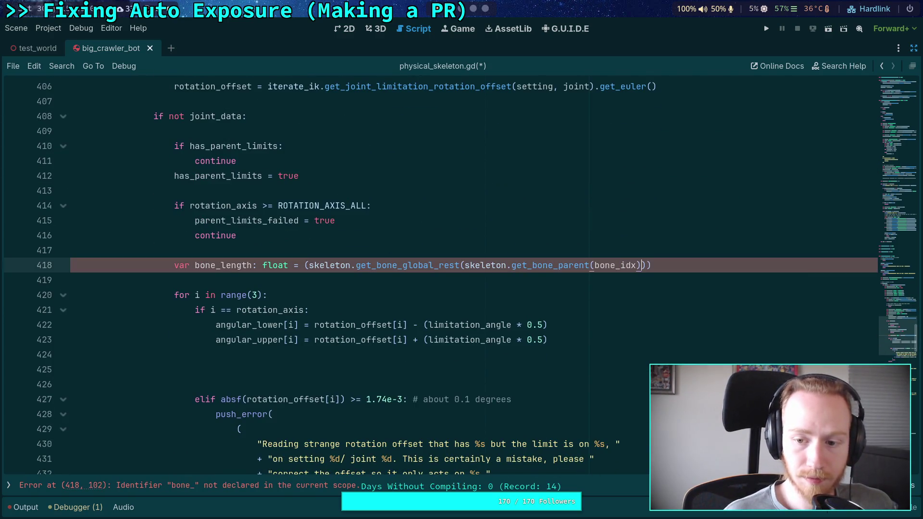
key("End")
type("-")
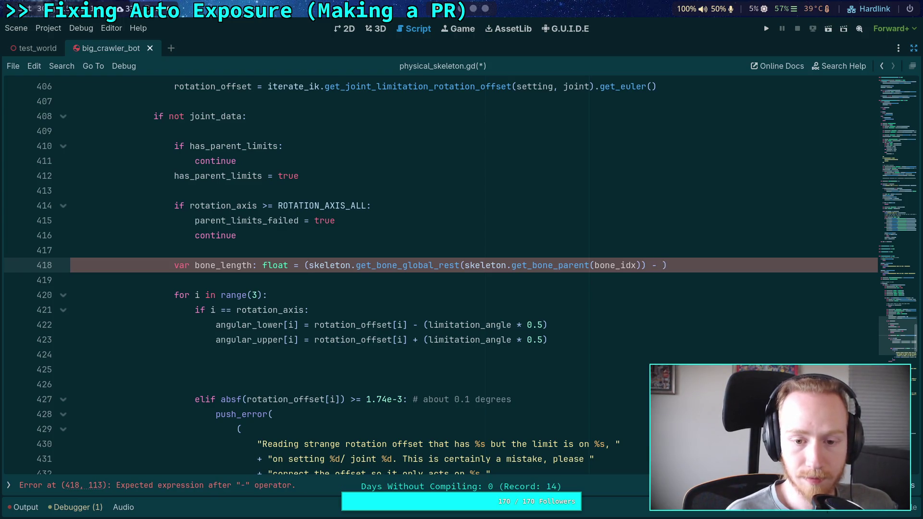
key("BackSpace")
key("BackSpace")
key("BackSpace")
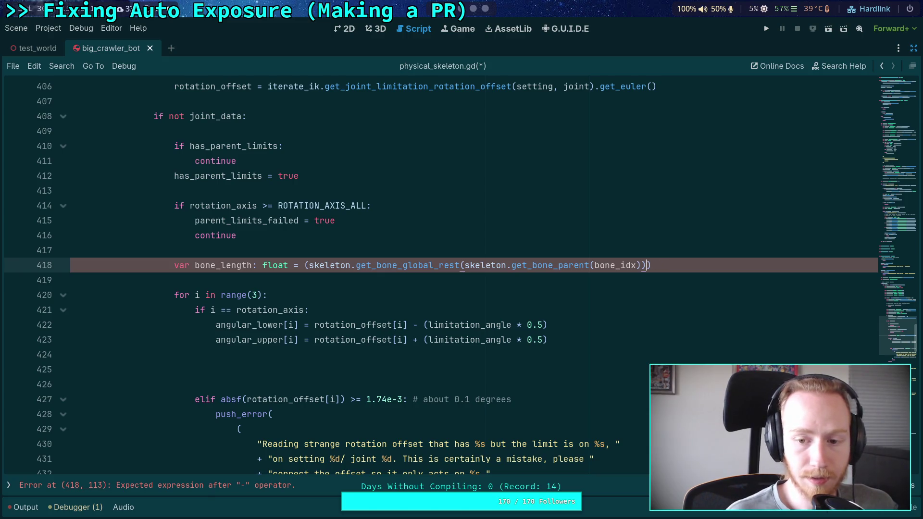
- Add skeleton.get_bone_global_rest(bone_idx).origin as the first term, subtracting the parent's rest
left_click(306, 265)
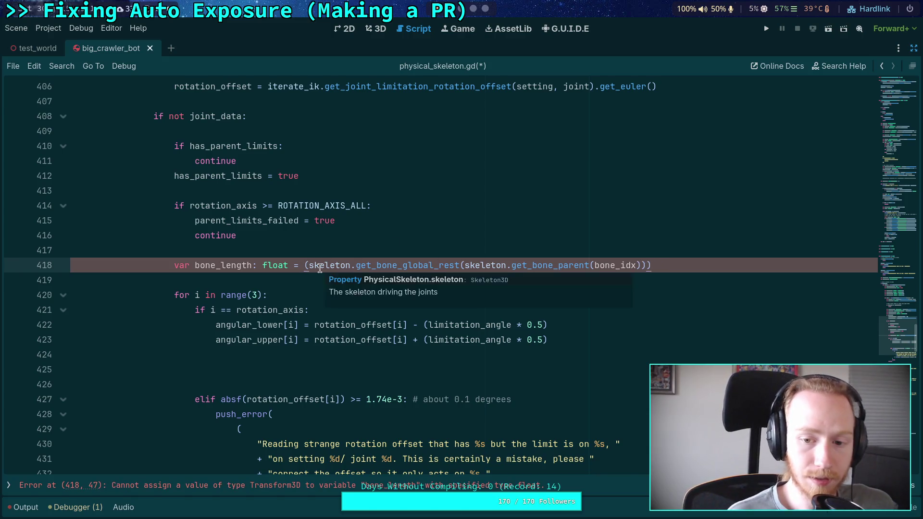
type("ske")
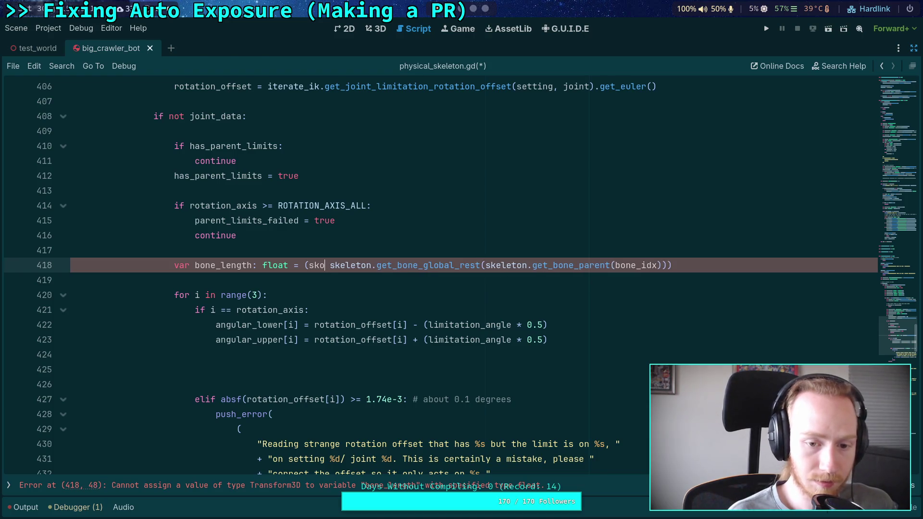
type("leton.get_b")
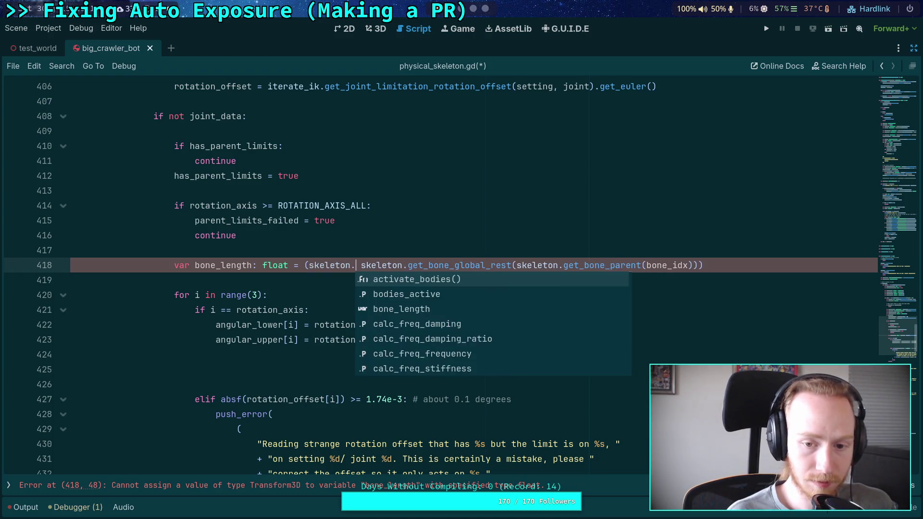
type("one_glo")
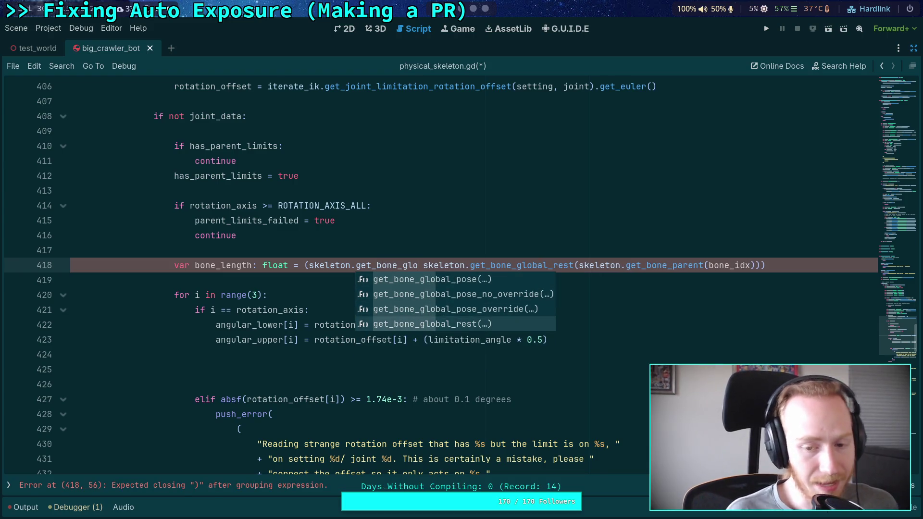
key("Return")
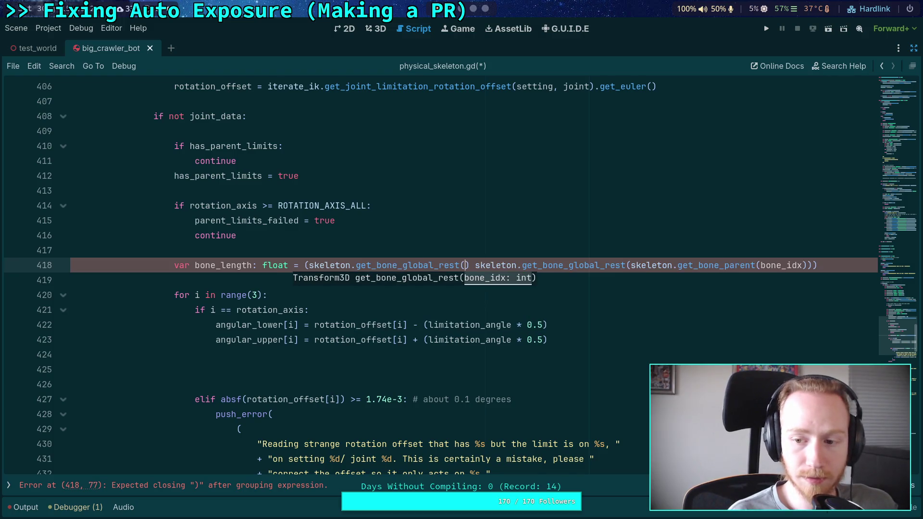
type("bon")
key("Return")
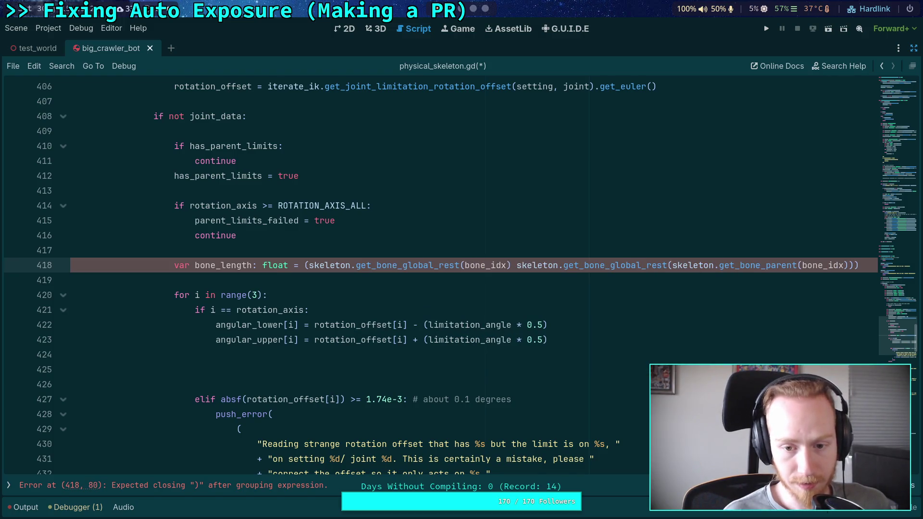
type(").oc")
key("BackSpace")
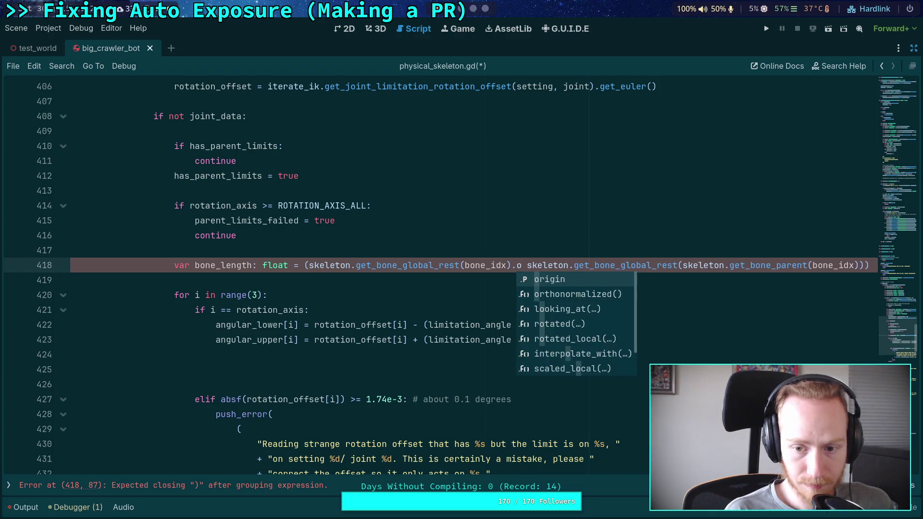
type("c")
key("BackSpace")
key("Return")
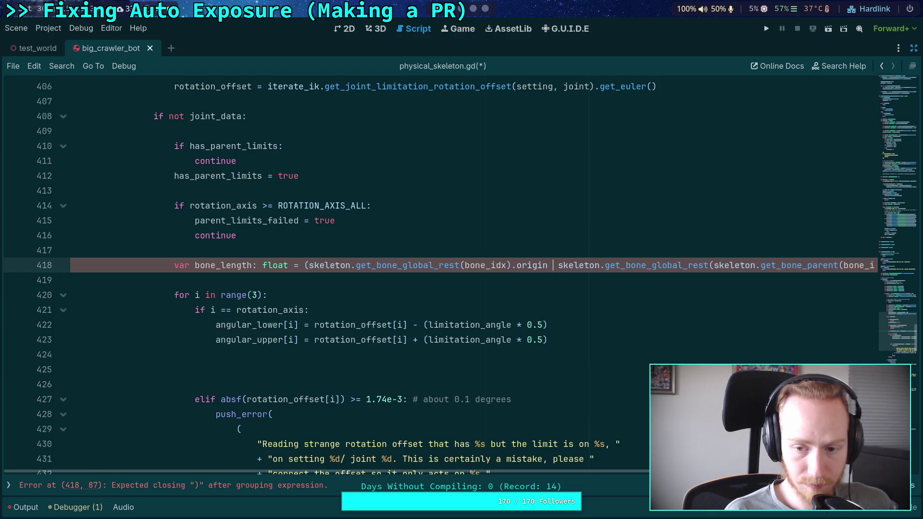
type("-")
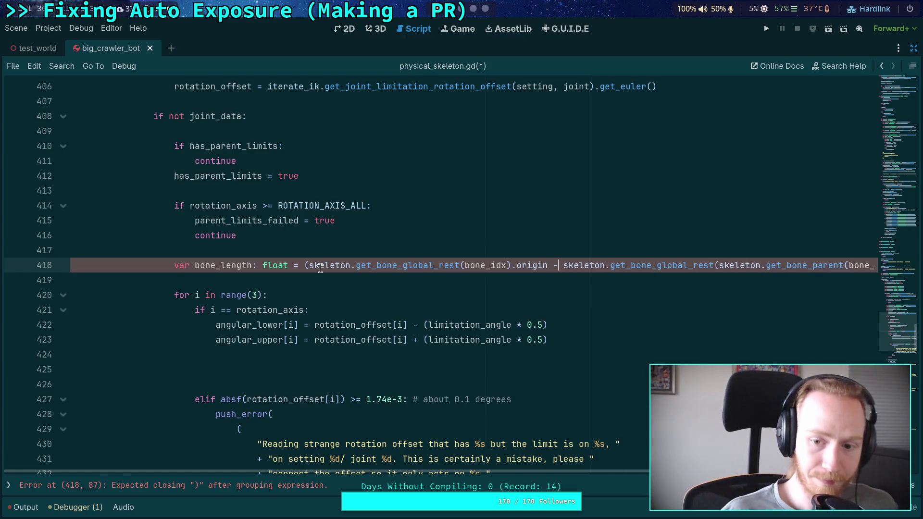
- Take the parent rest's .origin and the .length() of the whole difference
scroll(579, 470, "right", 2)
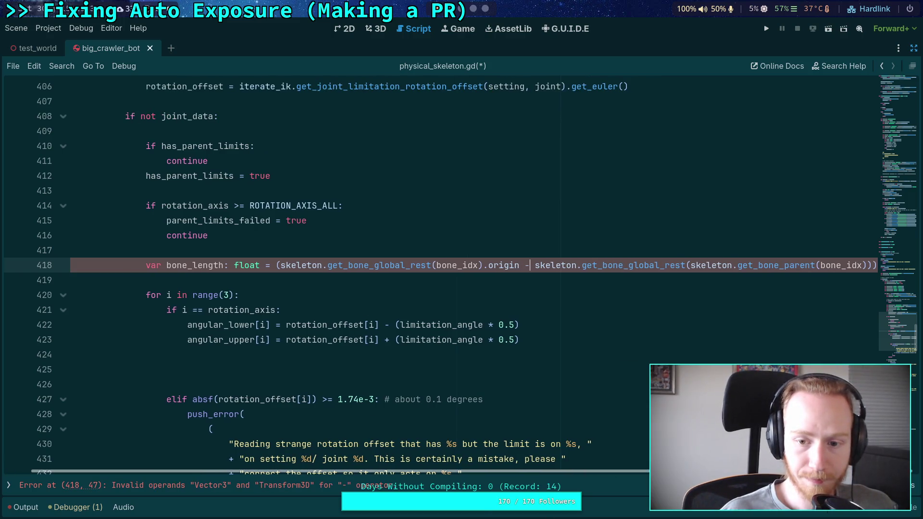
left_click(869, 266)
type(".or")
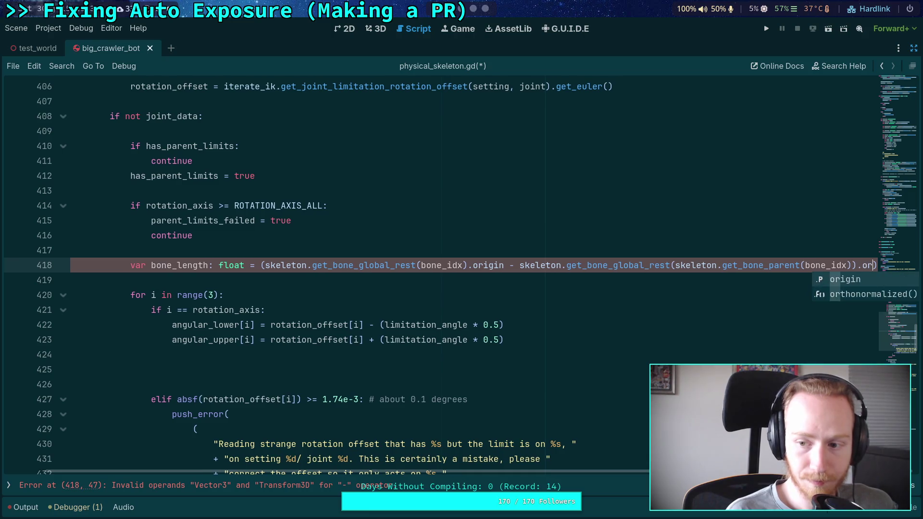
key("Return")
key("End")
type(".le")
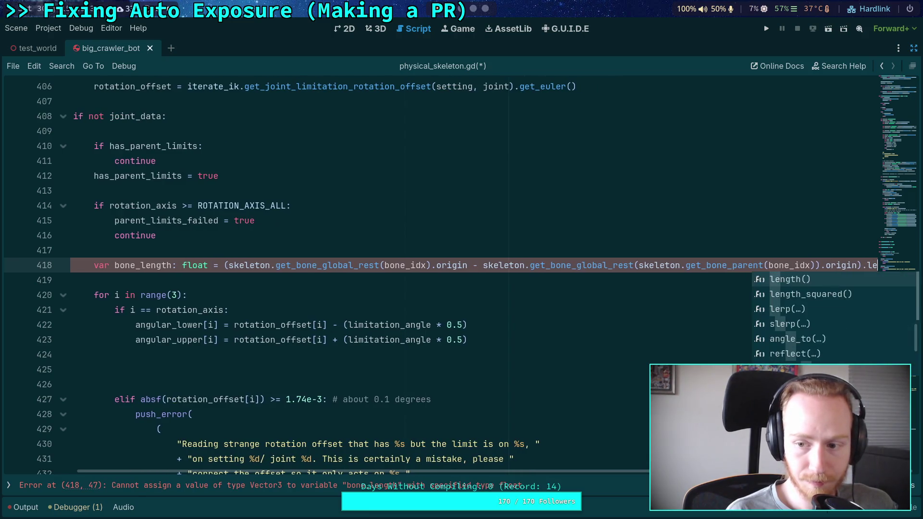
key("Return")
- Wrap the long bone_length line, indenting the continuation and putting .length() on its own line
scroll(616, 472, "left", 6)
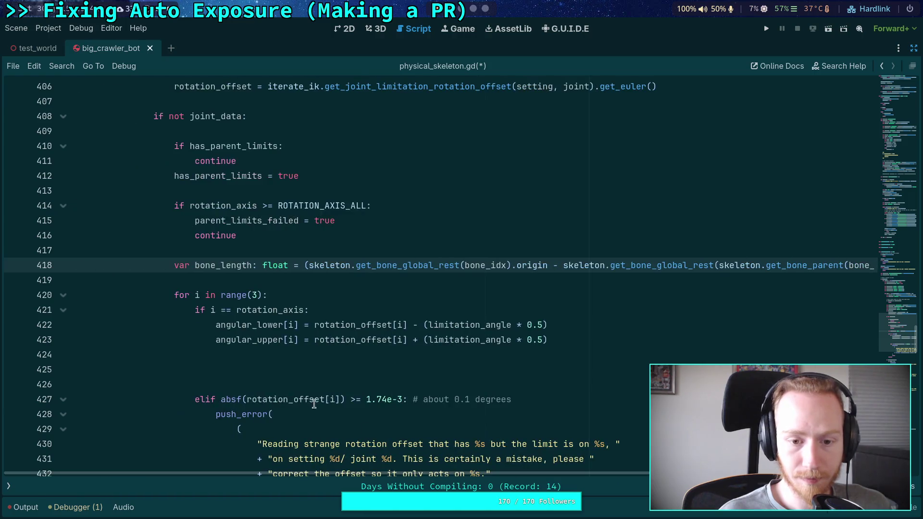
left_click(312, 266)
key("Return")
key("Tab")
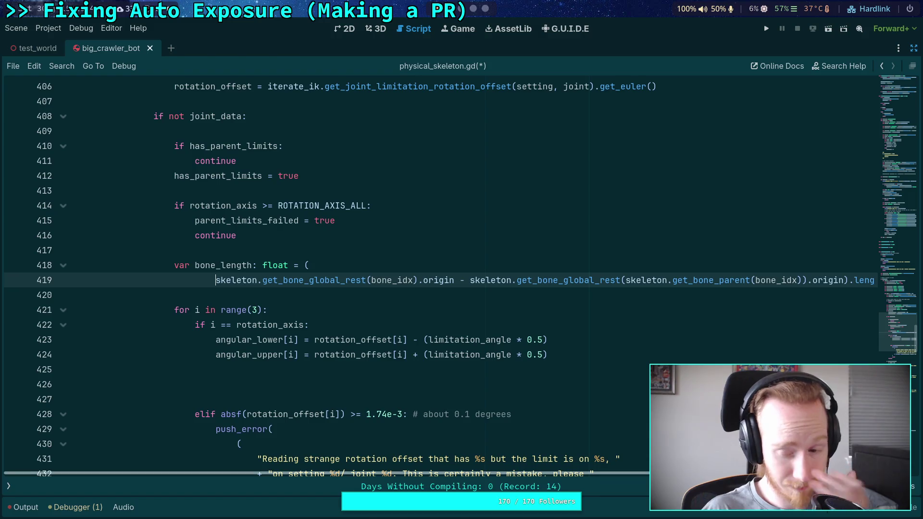
key("End")
left_click(824, 281)
key("Return")
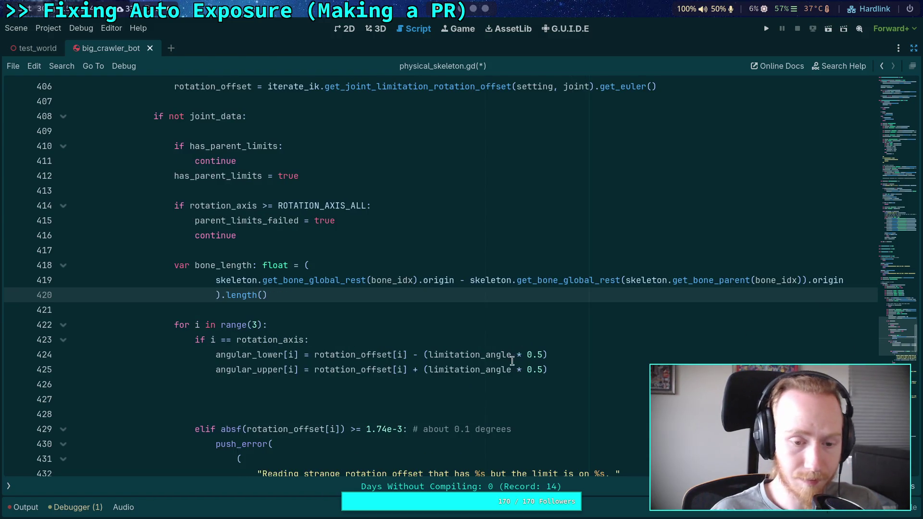
- Move the subtracted parent term onto its own line and align the first rest term with it
left_click(454, 280)
key("Return")
key("Up")
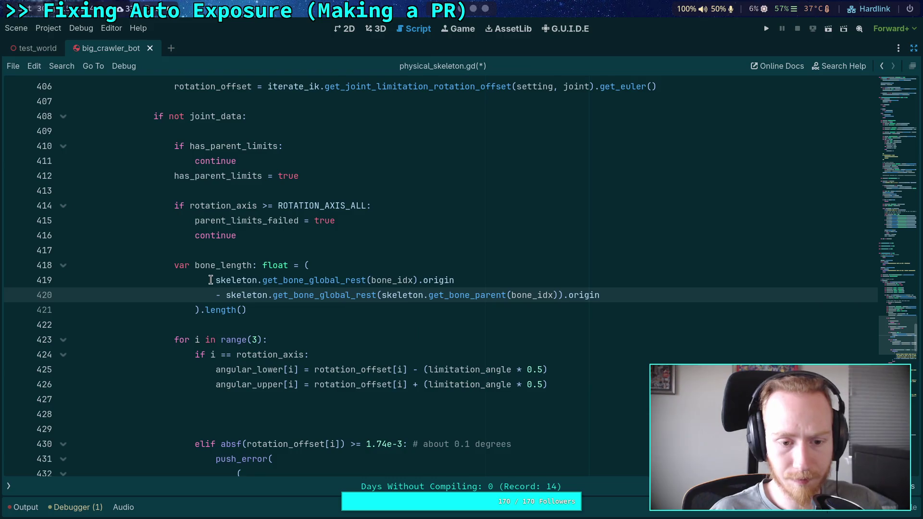
left_click(423, 324)
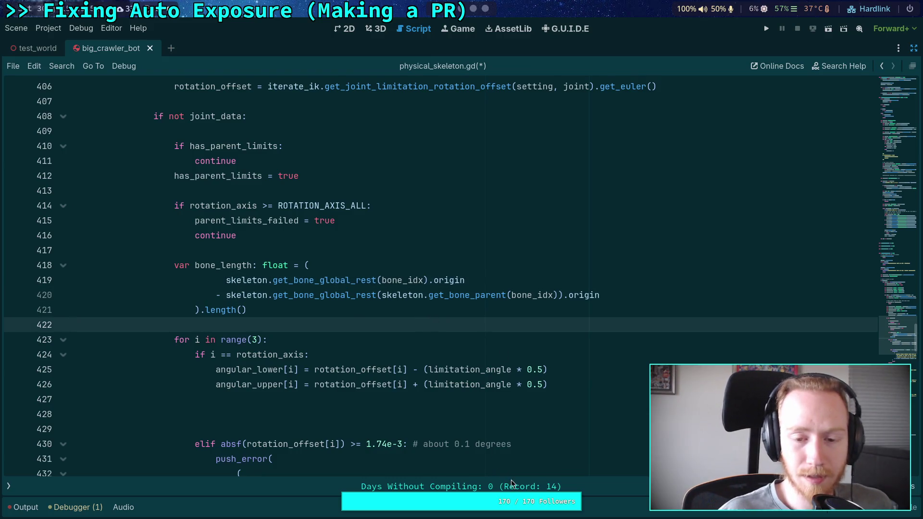
left_click(449, 314)
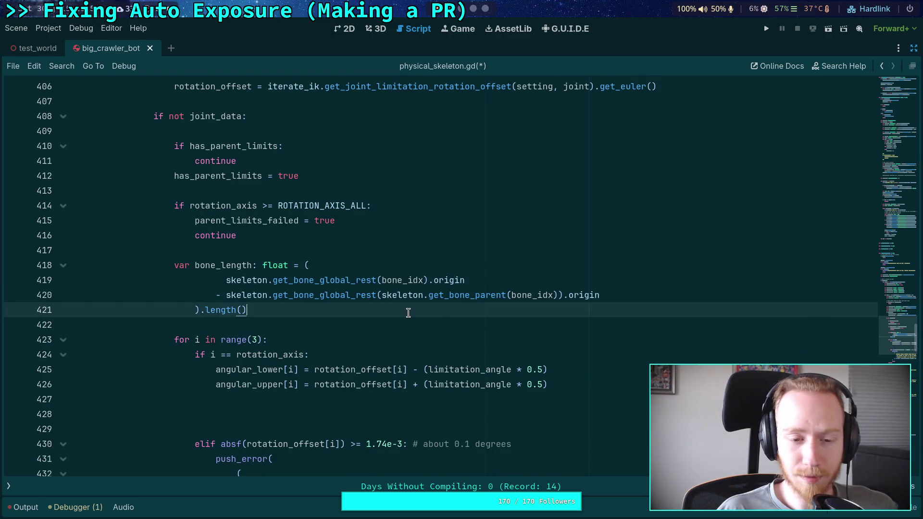
scroll(356, 324, "down", 1)
scroll(355, 319, "down", 2)
left_click(349, 282)
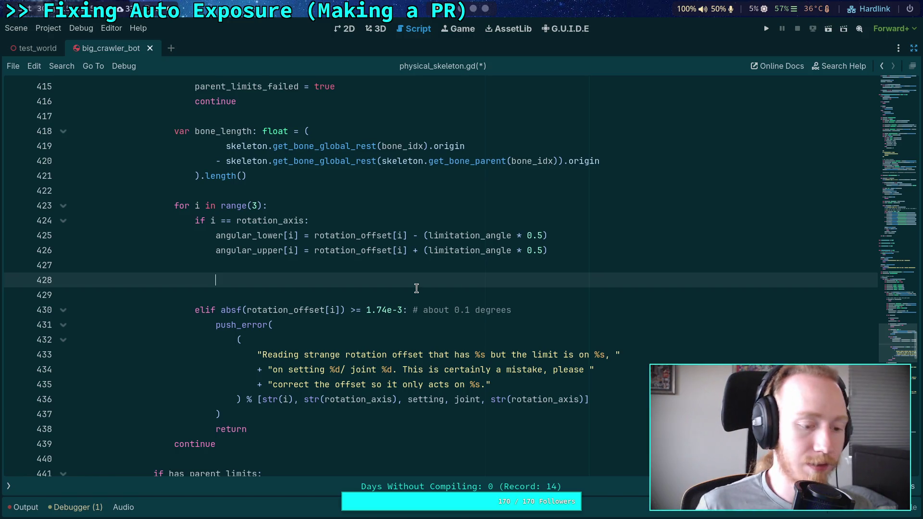
- Switch to the 3D workspace, restore the side docks and show the Scene node tree
left_click(459, 29)
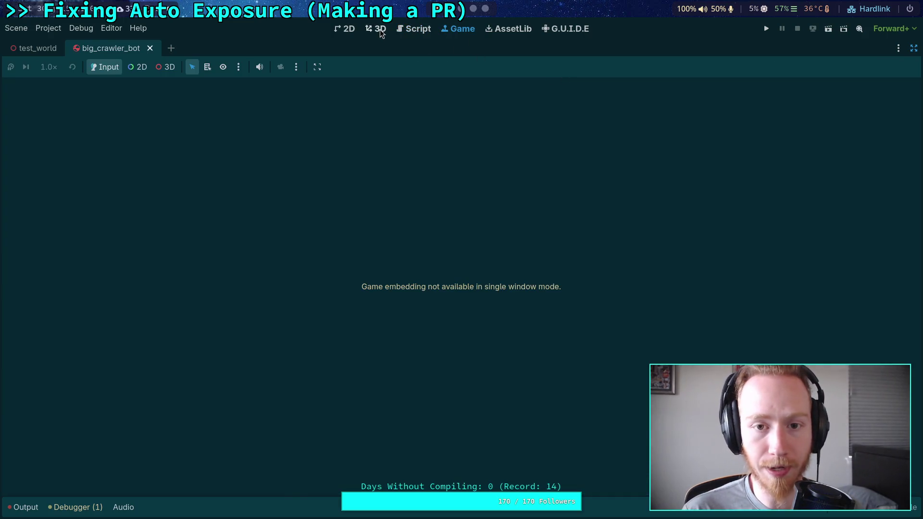
left_click(378, 29)
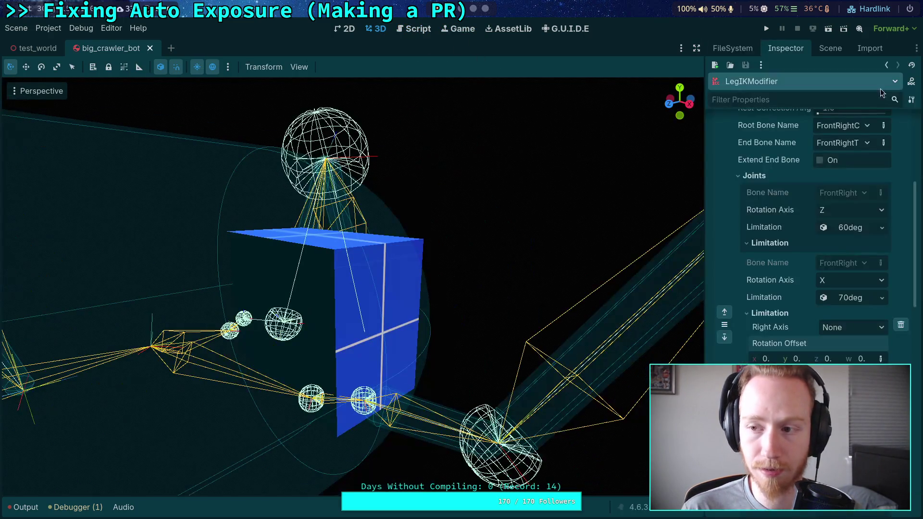
left_click(913, 49)
left_click(726, 170)
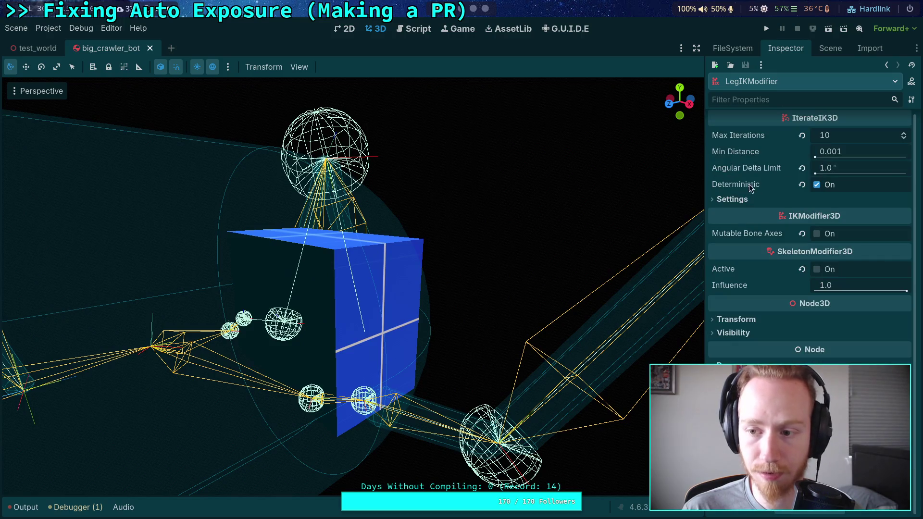
left_click(836, 51)
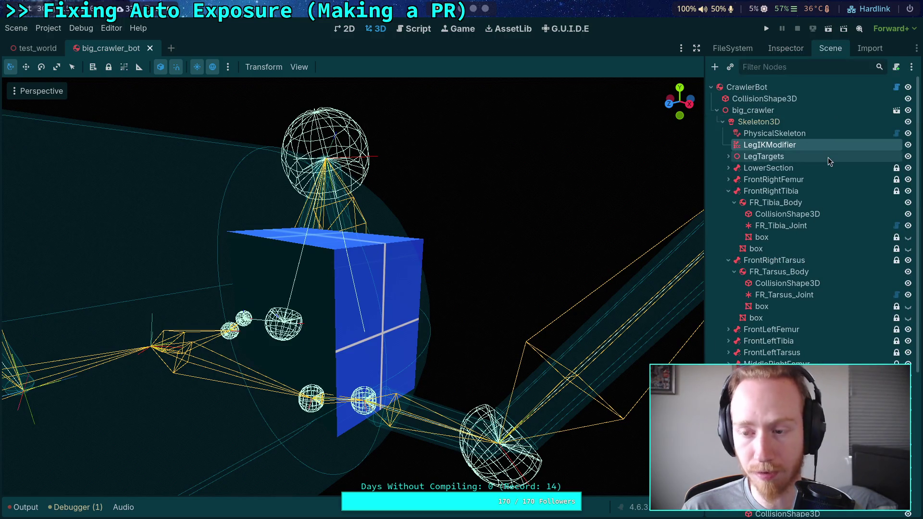
- Inspect FR_Tibia_Joint, FR_Tibia_Body and its CollisionShape3D, then expand FrontRightFemur
left_click(775, 227)
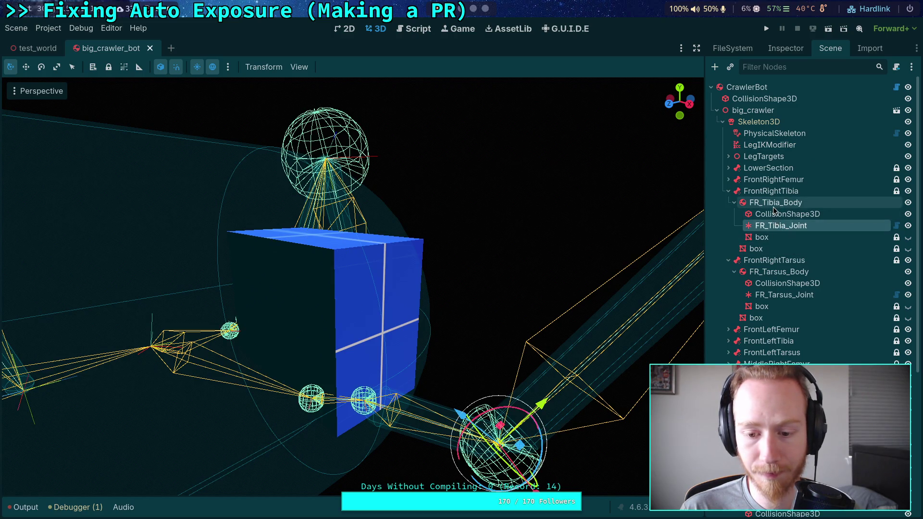
left_click_drag(589, 311, 564, 298)
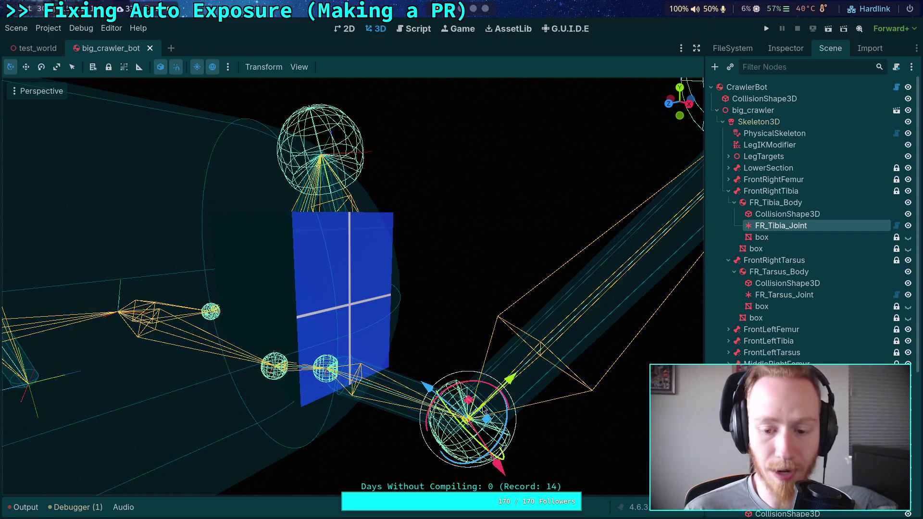
left_click(768, 204)
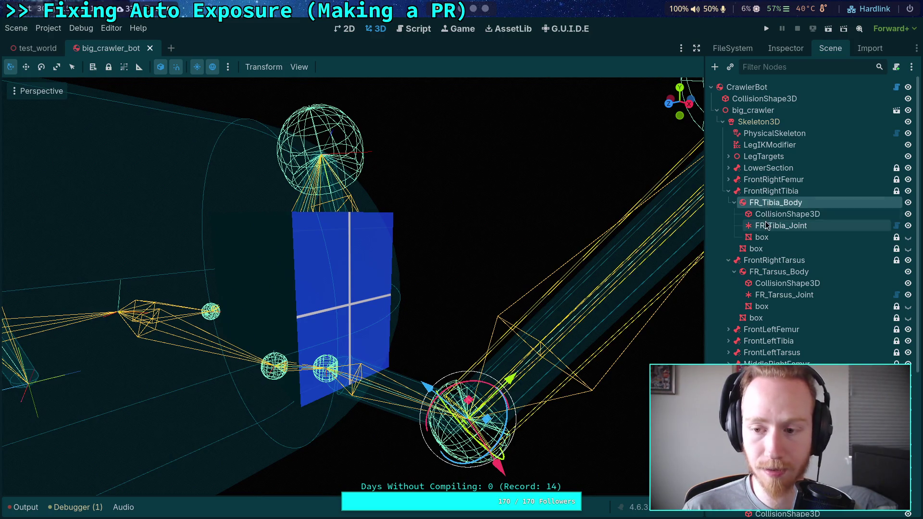
left_click(767, 214)
left_click(768, 226)
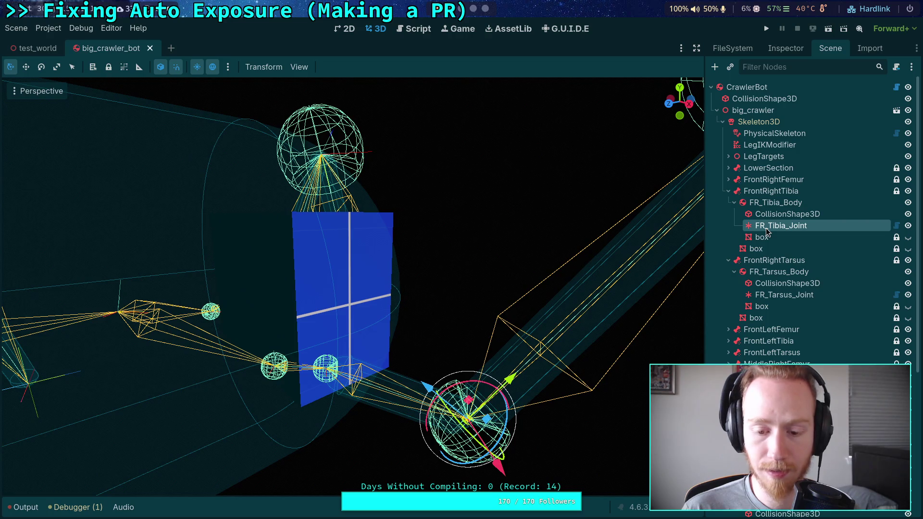
left_click(453, 291)
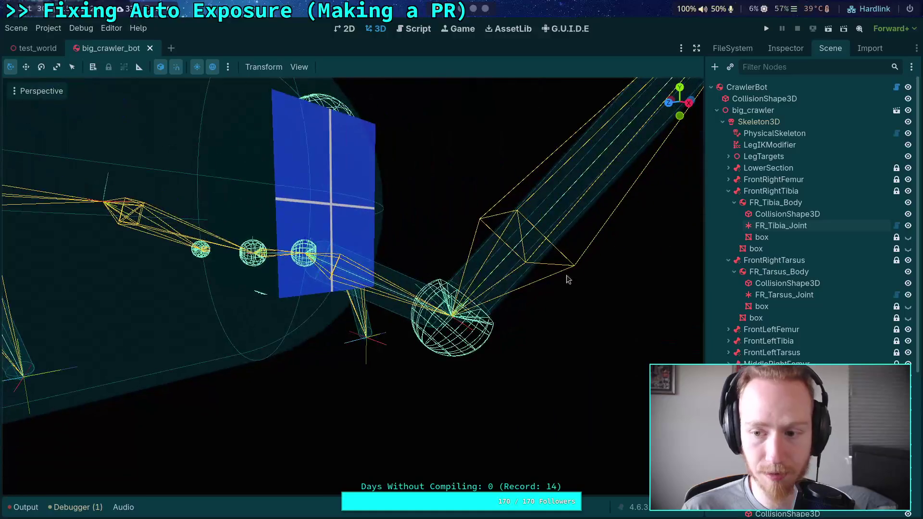
left_click(728, 191)
- Collapse FrontRightTibia, select FR_Femur_Joint and orbit around the crawler
left_click(728, 179)
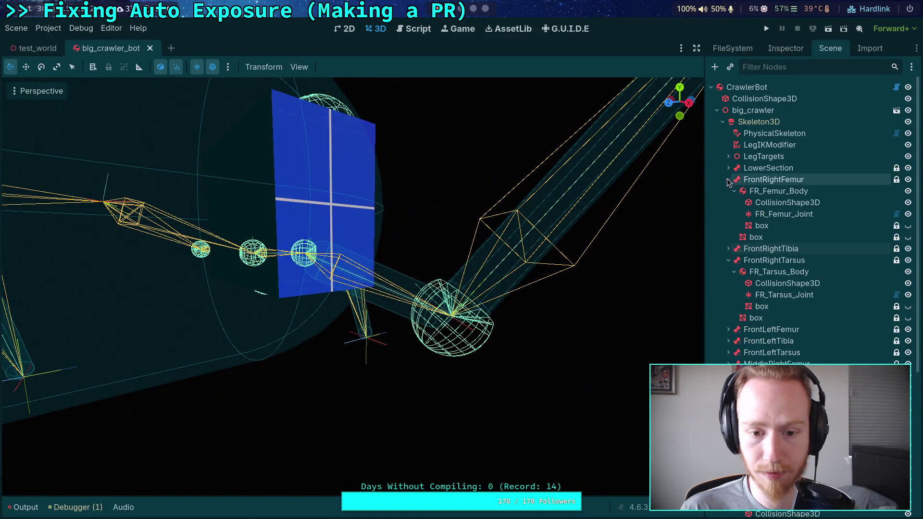
left_click(766, 214)
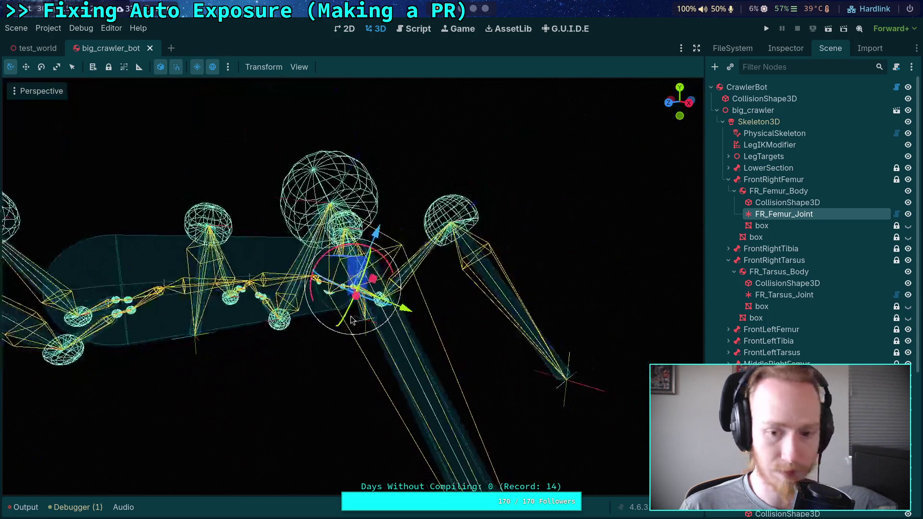
scroll(413, 315, "up", 3)
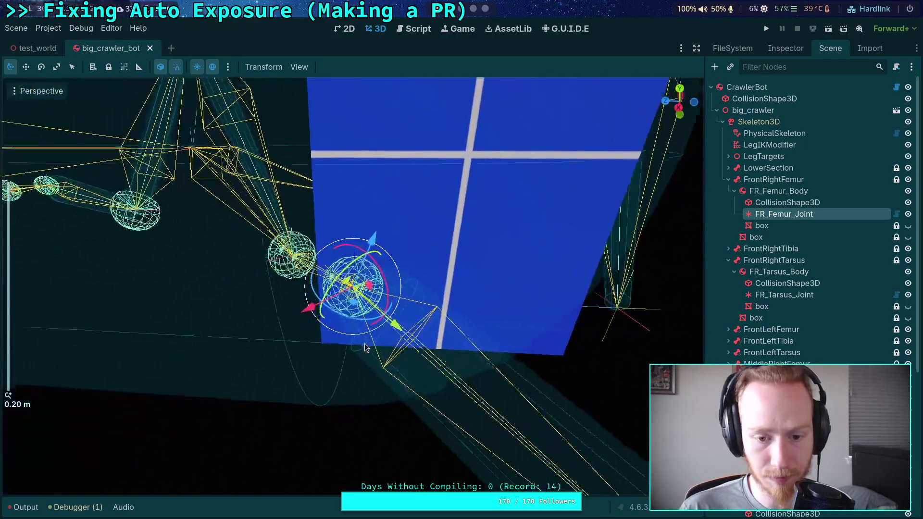
scroll(368, 332, "up", 3)
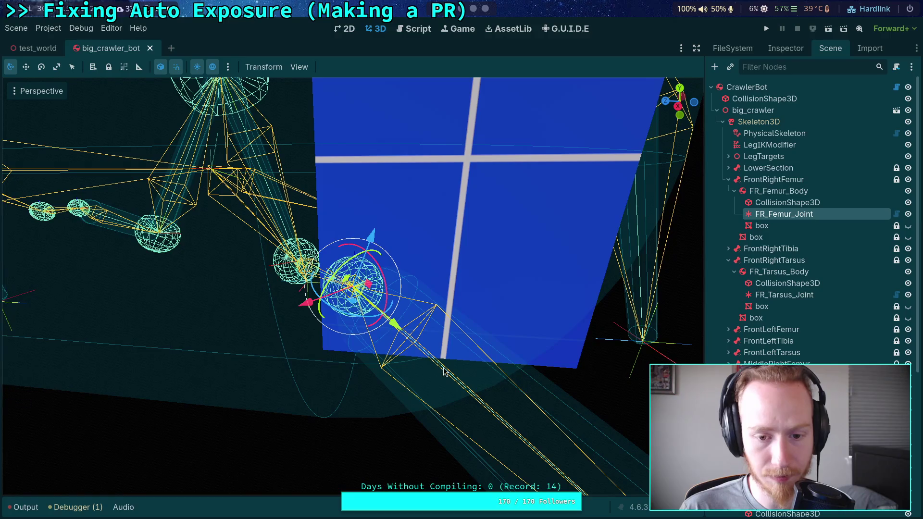
left_click(584, 392)
mouse_move(535, 368)
left_mouse_down()
mouse_move(567, 311)
mouse_move(635, 299)
mouse_move(591, 342)
left_mouse_up()
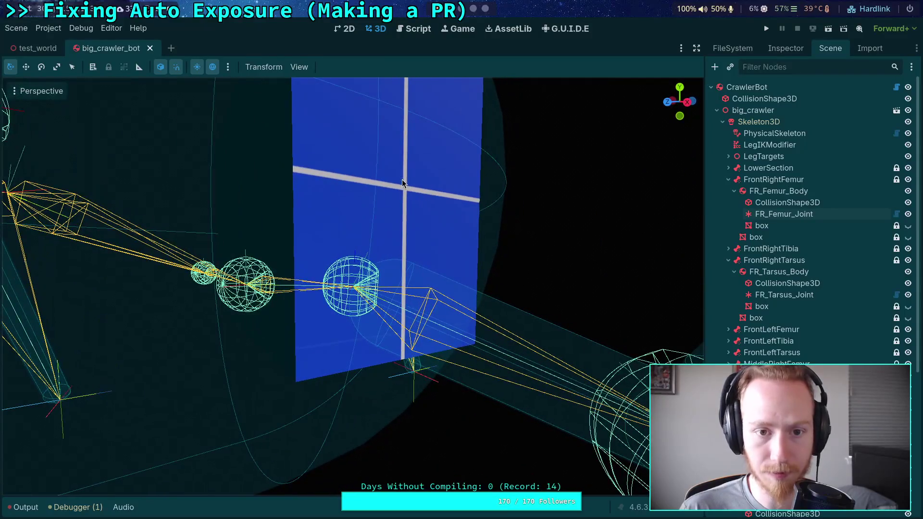
- Hide the ChainIK3D gizmos from the viewport's gizmo options
left_click(298, 67)
mouse_move(471, 164)
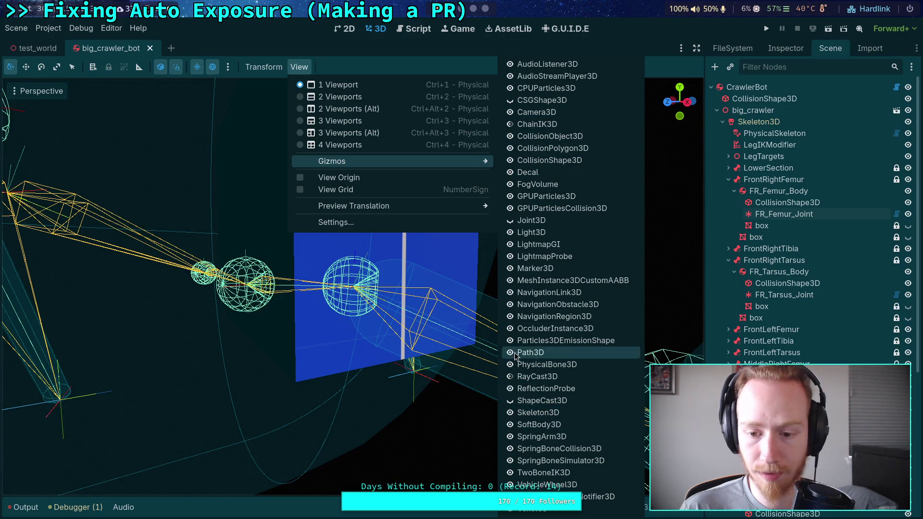
left_click(509, 126)
key("Escape")
key("Escape")
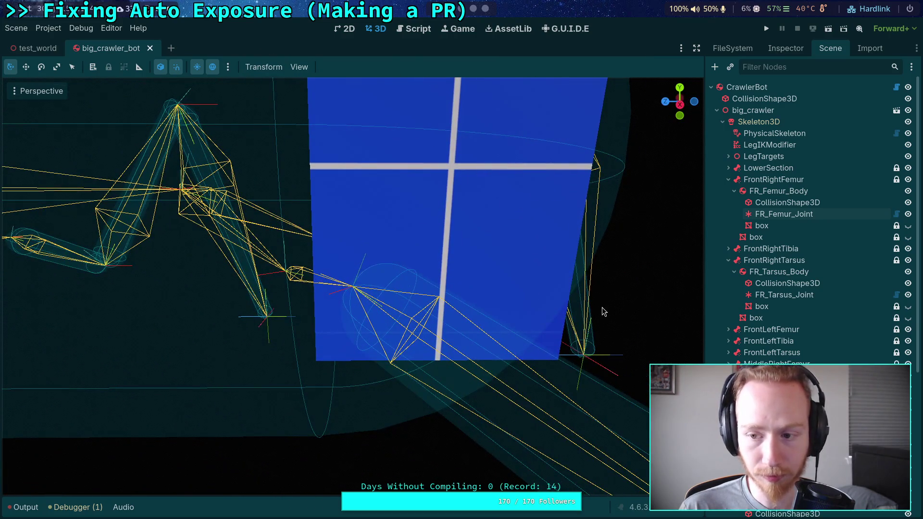
- Reselect FR_Femur_Joint and orbit the camera around it to examine the joint
left_click(759, 215)
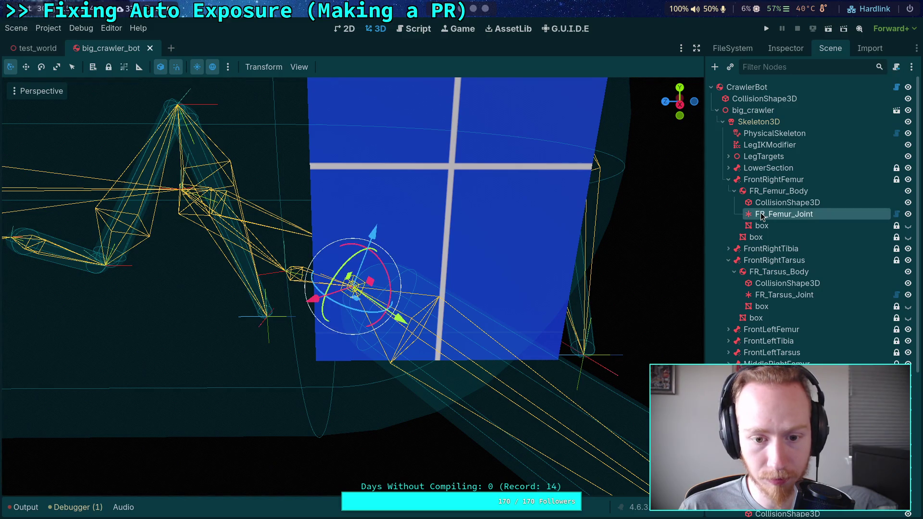
left_click(651, 287)
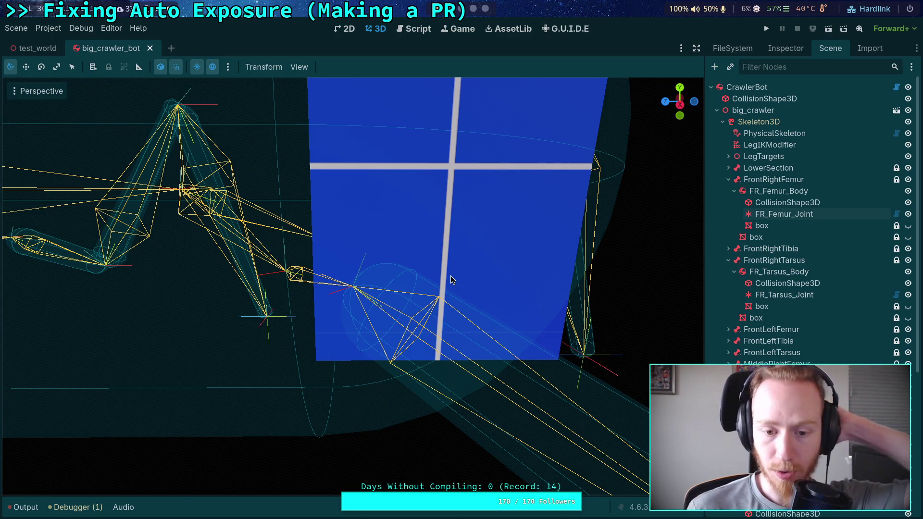
left_click(775, 214)
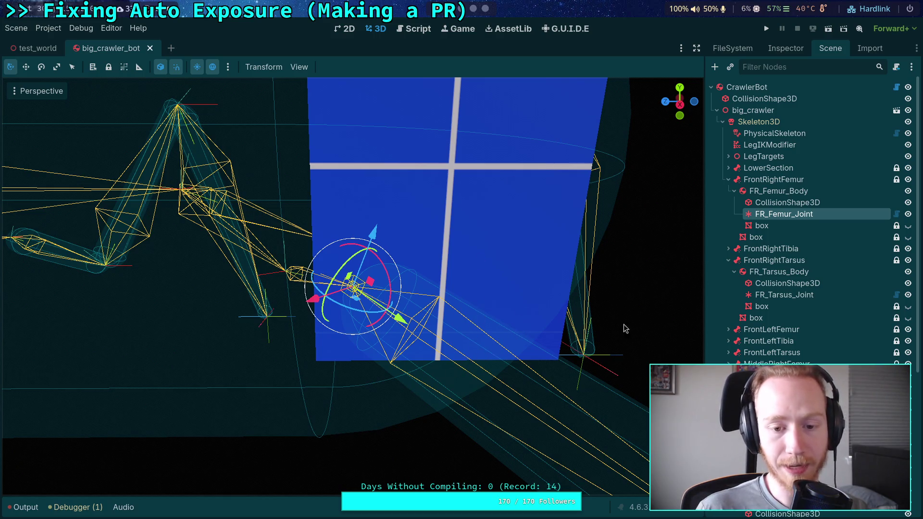
mouse_move(512, 369)
left_mouse_down()
mouse_move(451, 385)
mouse_move(485, 397)
mouse_move(486, 344)
mouse_move(319, 299)
mouse_move(501, 339)
mouse_move(325, 319)
mouse_move(326, 299)
left_mouse_up()
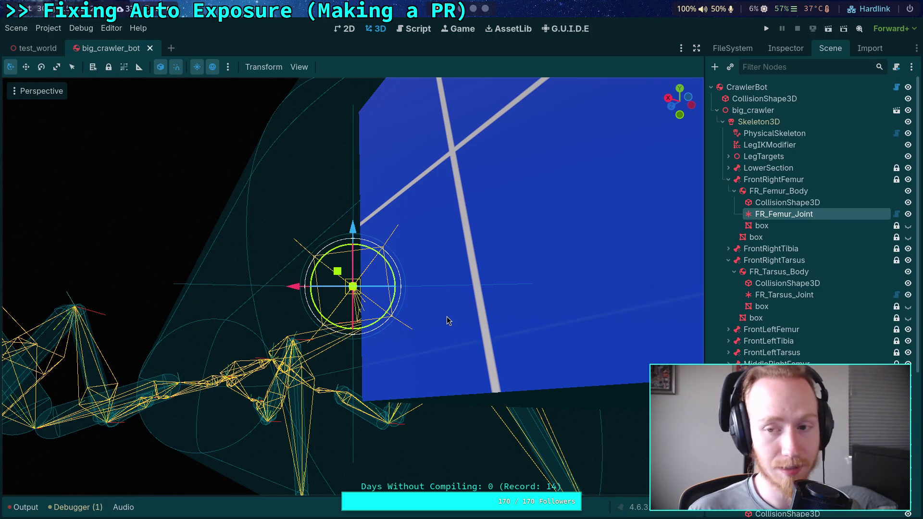
left_click_drag(446, 316, 591, 168)
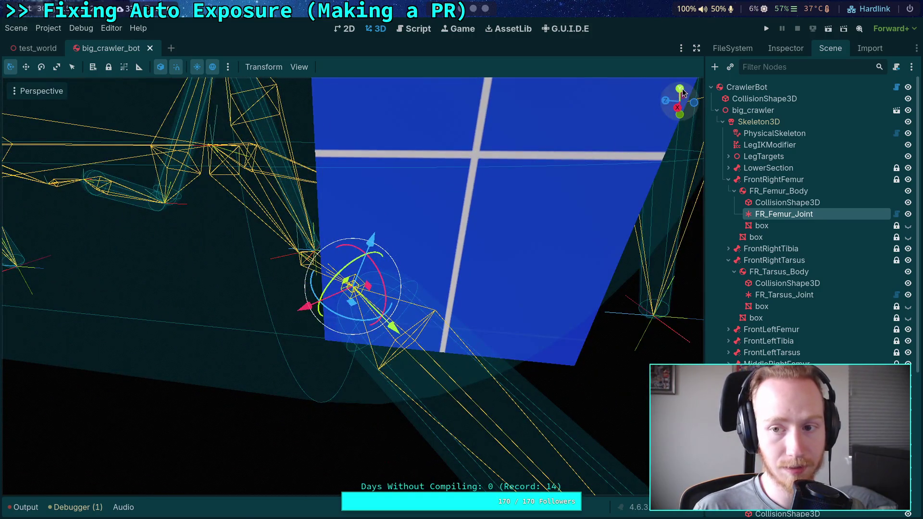
left_click(680, 90)
scroll(515, 232, "down", 5)
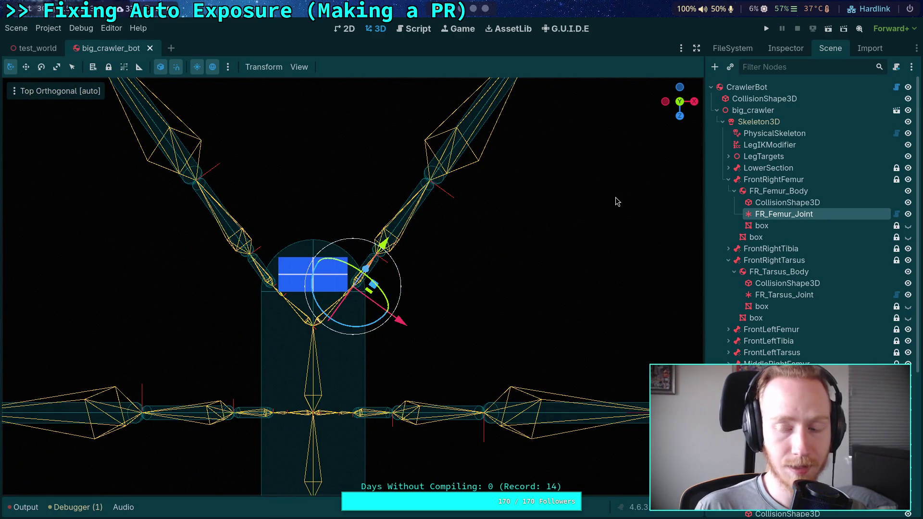
left_click(694, 101)
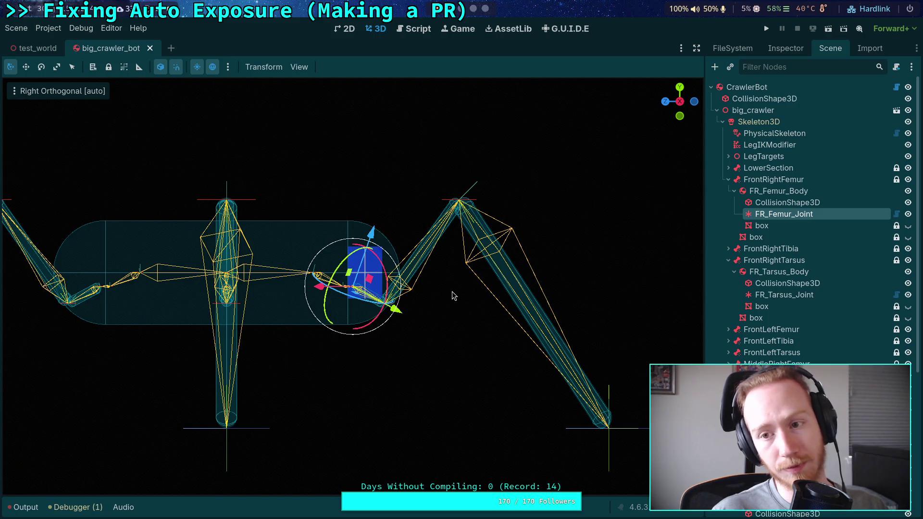
left_click_drag(453, 296, 511, 294)
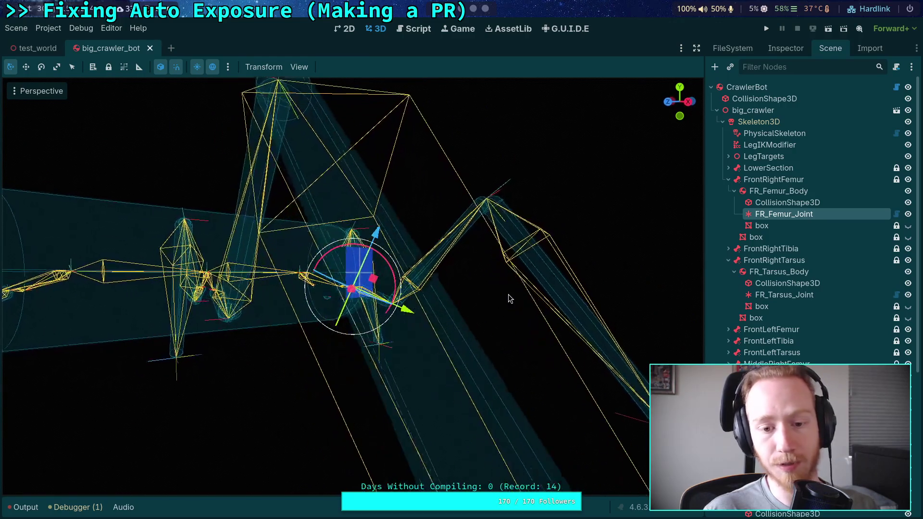
mouse_move(522, 244)
left_mouse_down()
mouse_move(483, 246)
mouse_move(500, 279)
mouse_move(488, 301)
mouse_move(511, 237)
left_mouse_up()
left_click(690, 104)
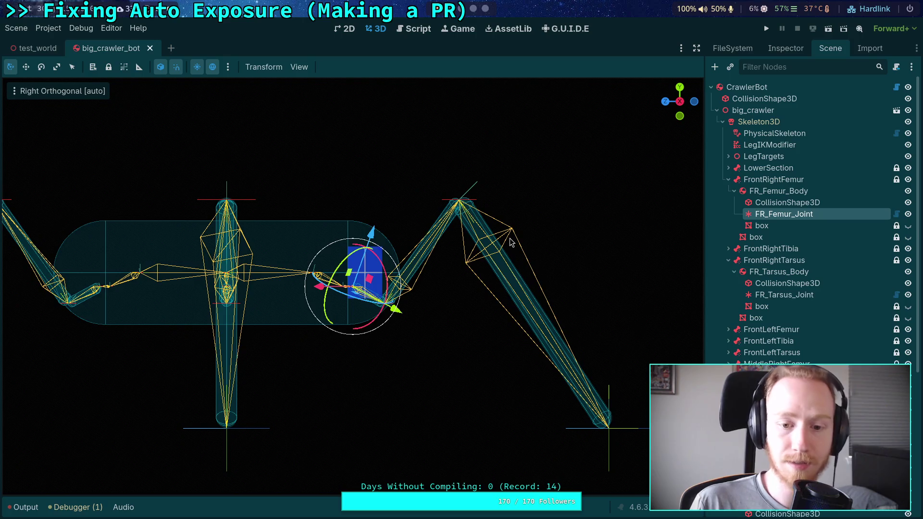
mouse_move(544, 217)
left_mouse_down()
mouse_move(472, 235)
mouse_move(527, 235)
left_mouse_up()
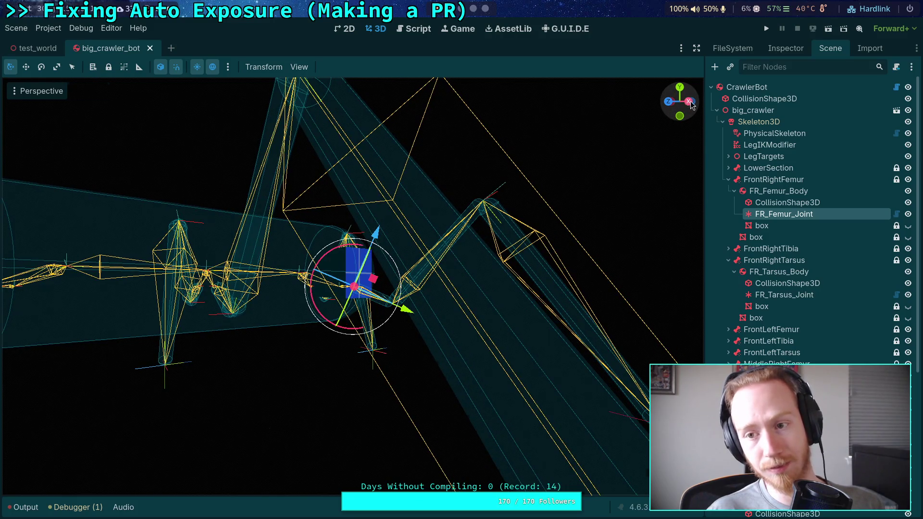
- Snap to the Right, Front and Top orthogonal views, orbiting the crawler between them
left_click(691, 103)
left_click(667, 102)
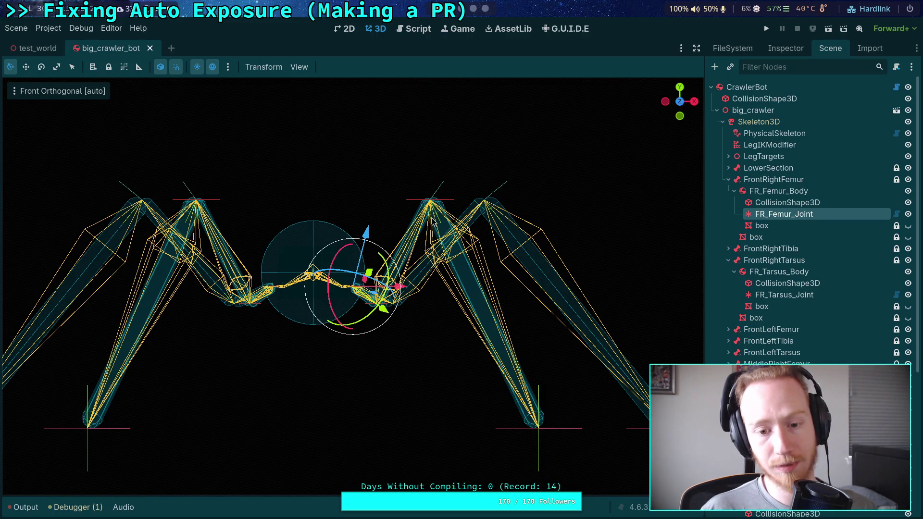
mouse_move(470, 273)
left_mouse_down()
mouse_move(431, 253)
mouse_move(439, 424)
mouse_move(438, 312)
left_mouse_up()
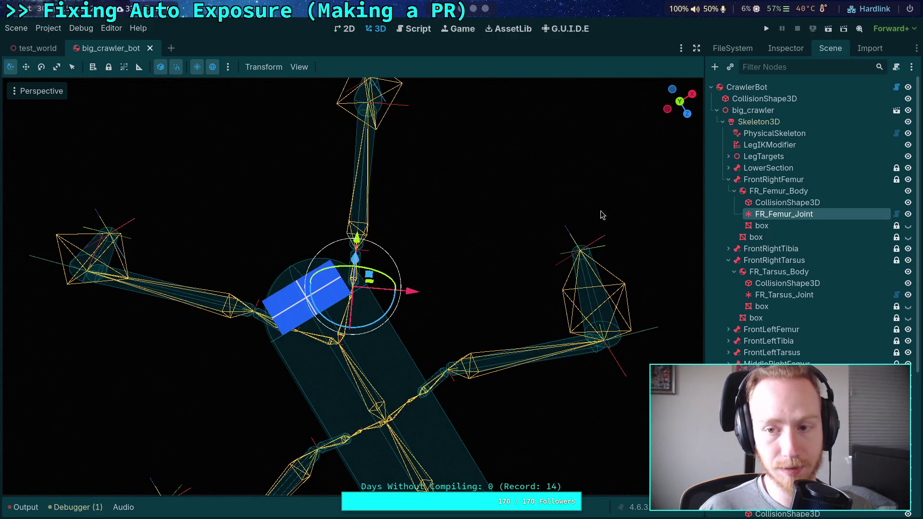
left_click_drag(595, 274, 521, 192)
left_click(679, 101)
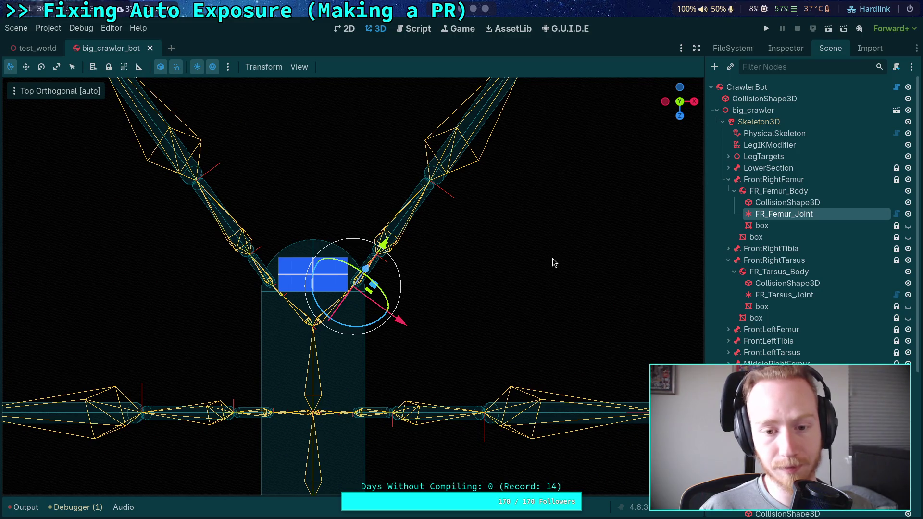
mouse_move(434, 212)
left_mouse_down()
mouse_move(488, 279)
mouse_move(474, 346)
mouse_move(469, 238)
left_mouse_up()
mouse_move(374, 199)
left_mouse_down()
mouse_move(509, 290)
mouse_move(352, 201)
left_mouse_up()
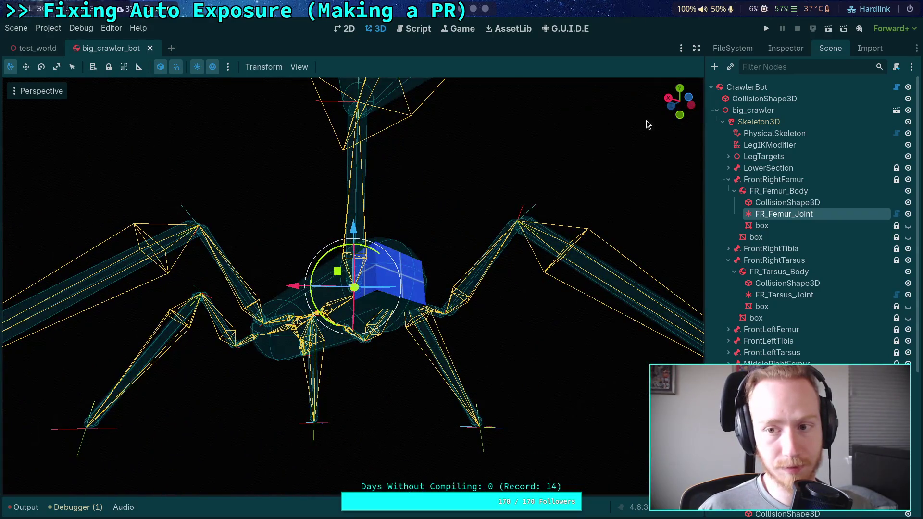
- Alternate between top-down and perspective orbits, then check the Right and Front views again
left_click(681, 88)
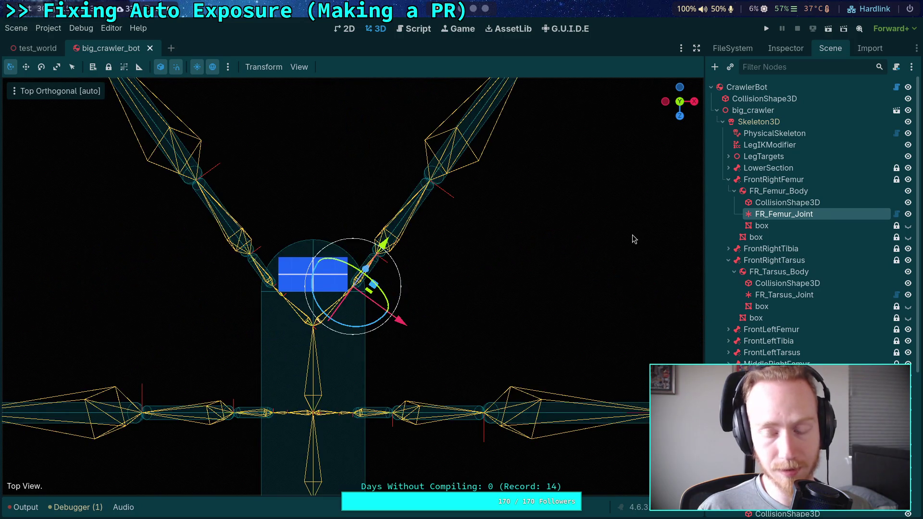
mouse_move(535, 349)
left_mouse_down()
mouse_move(269, 183)
mouse_move(270, 157)
left_mouse_up()
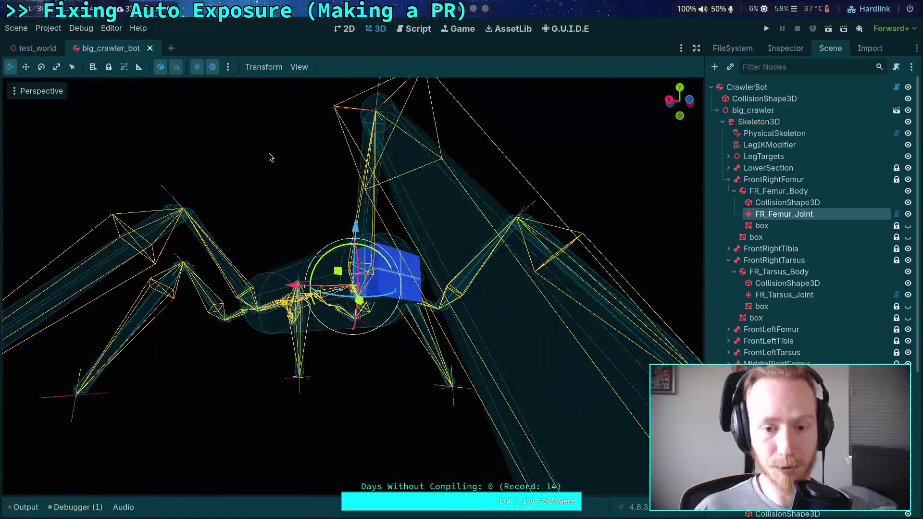
left_click(679, 88)
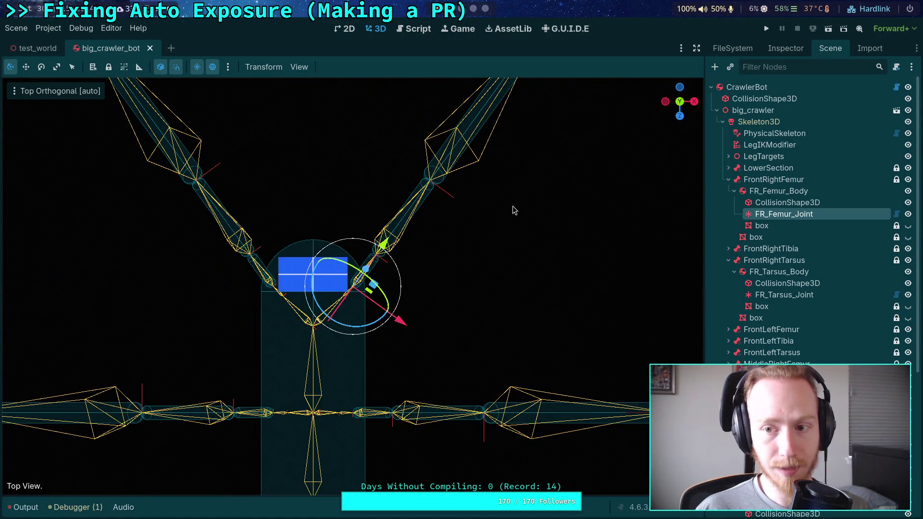
mouse_move(567, 301)
left_mouse_down()
mouse_move(562, 317)
mouse_move(325, 165)
mouse_move(367, 297)
left_mouse_up()
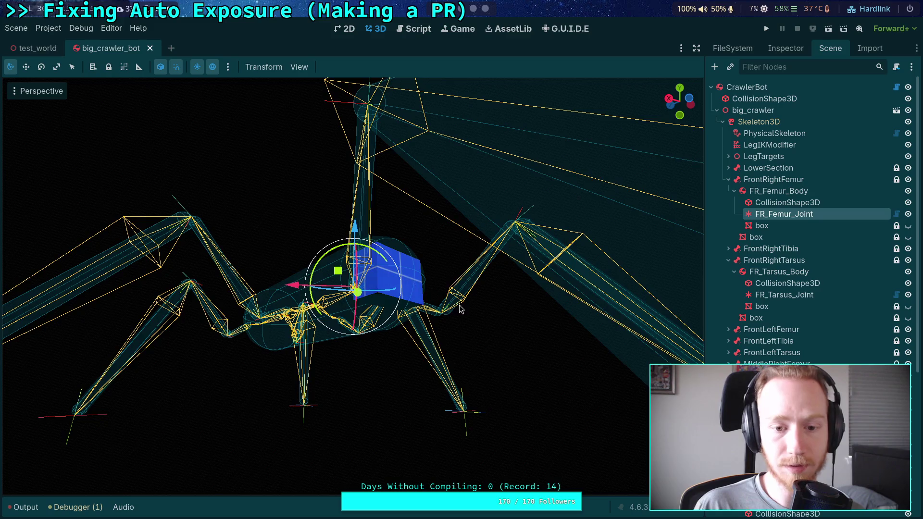
mouse_move(338, 279)
left_mouse_down()
mouse_move(542, 363)
mouse_move(543, 350)
left_mouse_up()
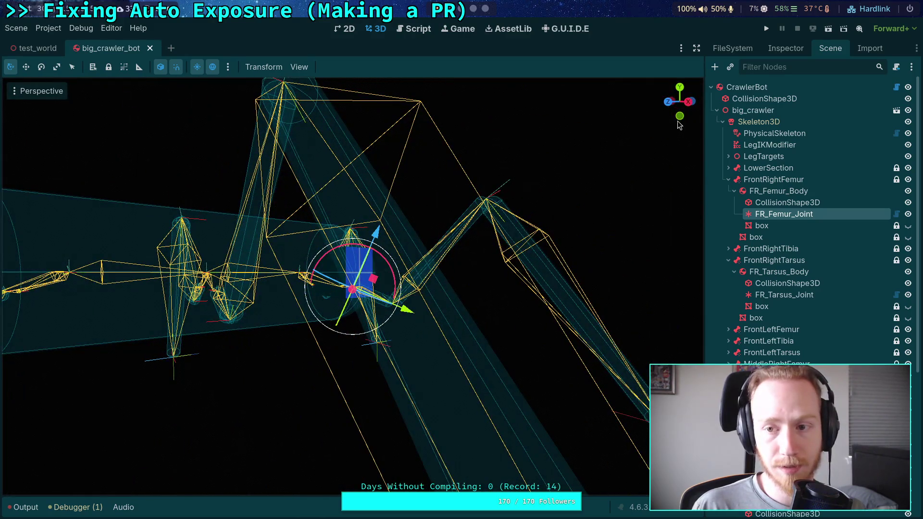
left_click(688, 102)
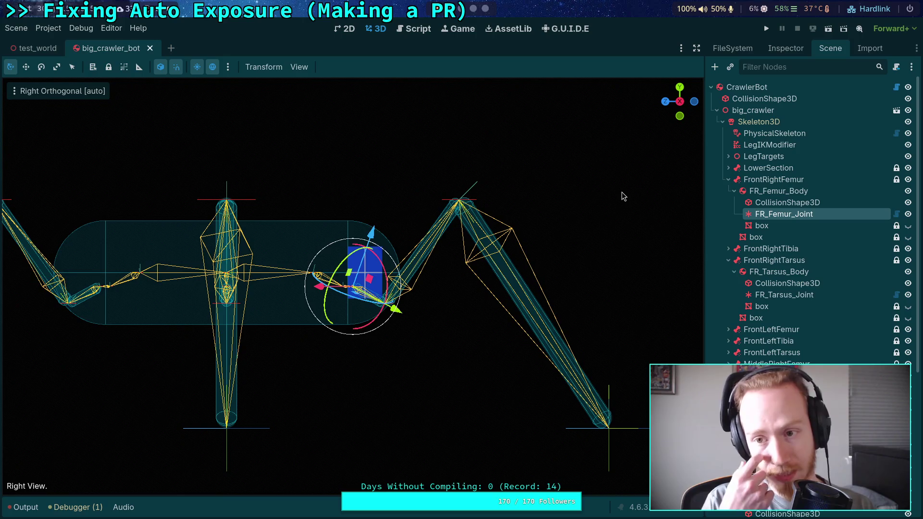
left_click(665, 101)
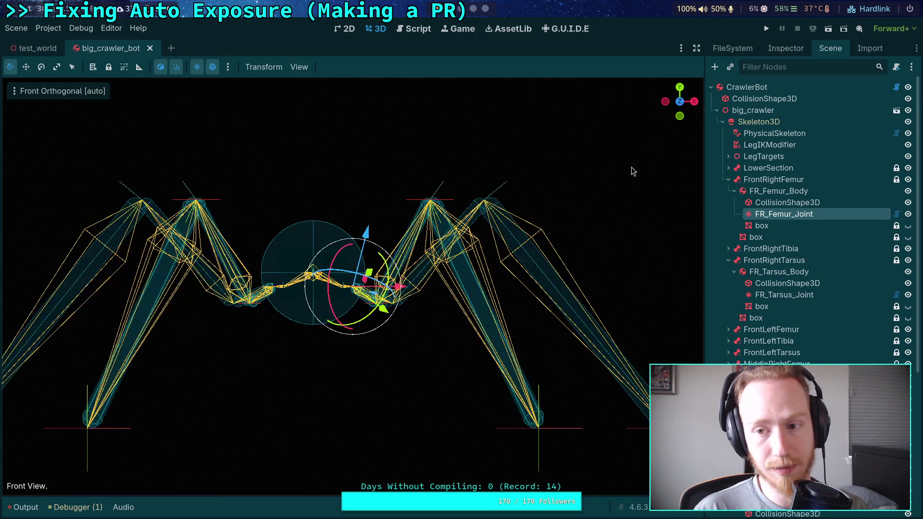
- Glance at the Python terminal, then return to Godot's script editor
key("super+Tab")
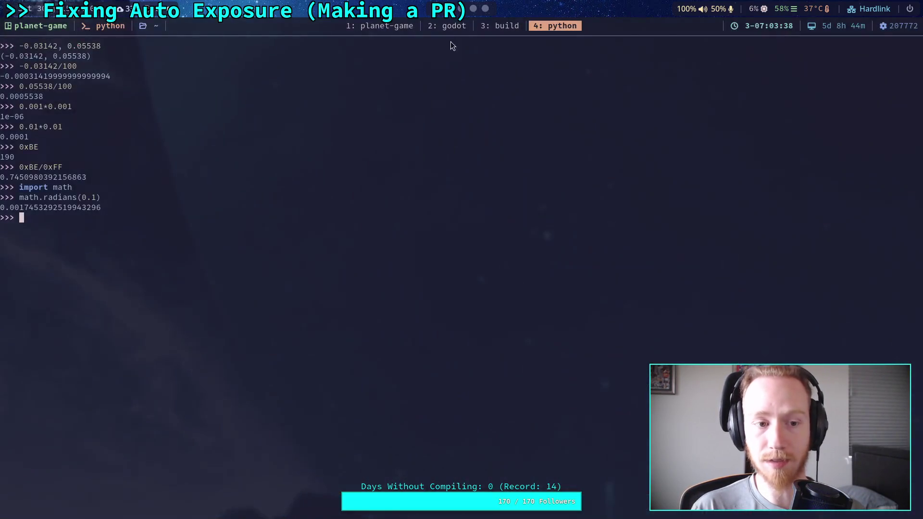
key("super+Tab")
key("super+Tab")
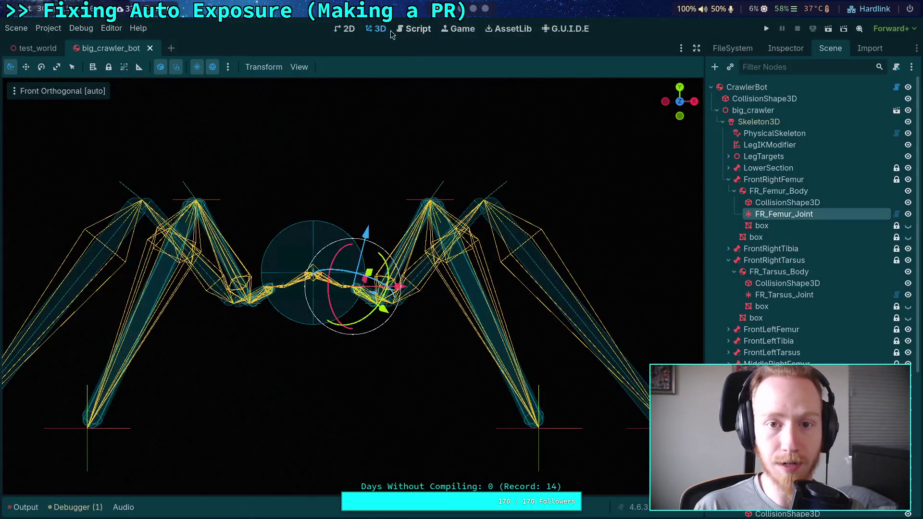
left_click(408, 29)
type("if rot")
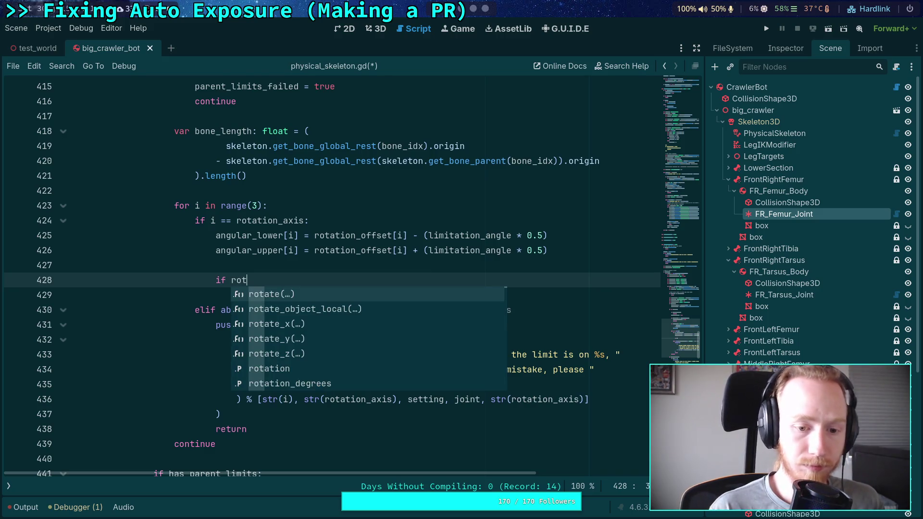
- Finish the 'if rotation_axis == ROTATION_AXIS_X:' check with a pass body
type("ation_axis")
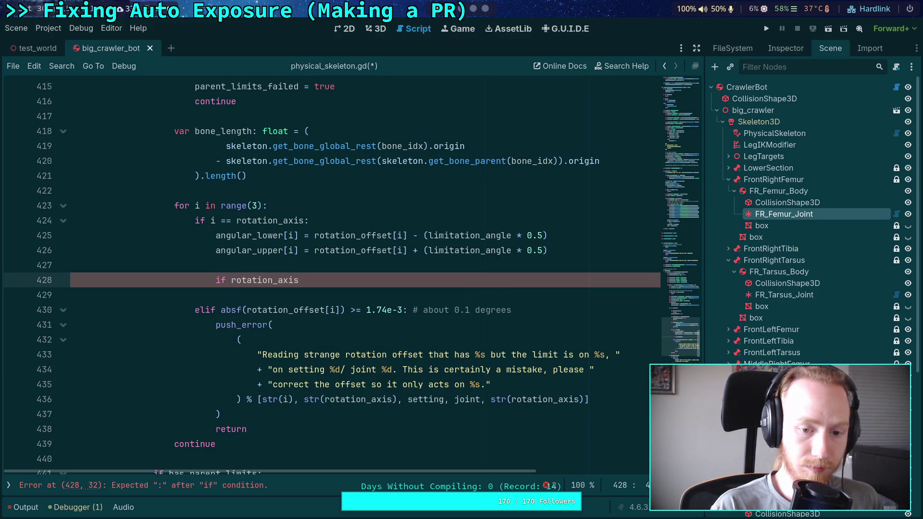
type(" == ROT")
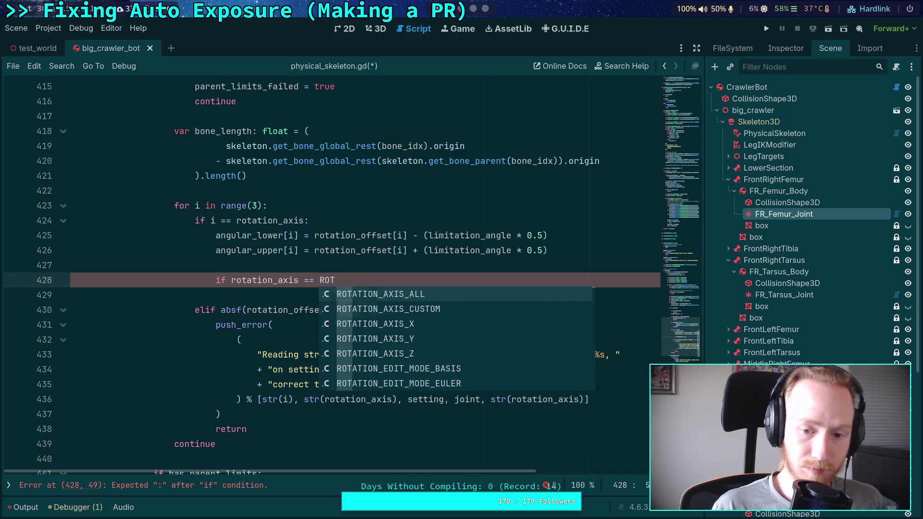
key("Down")
key("Down")
key("Return")
type(":")
key("Return")
type("pass")
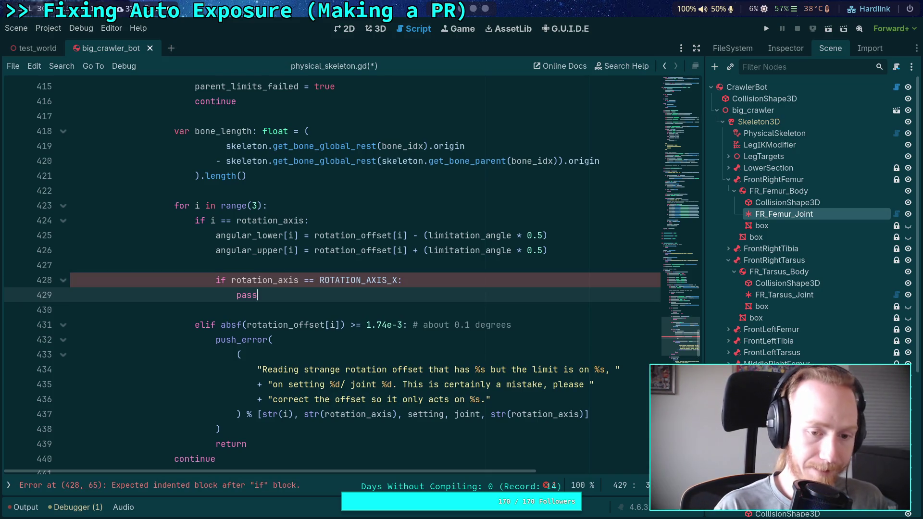
key("Return")
key("BackSpace")
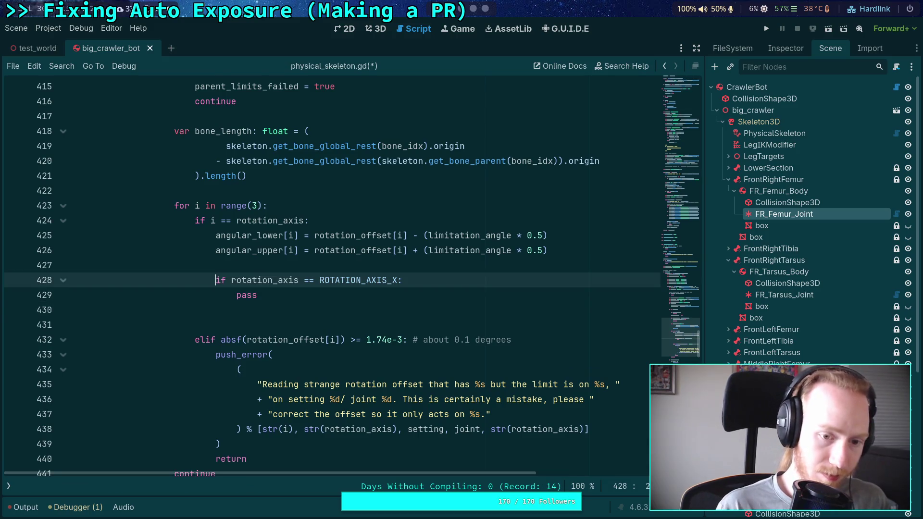
- Paste copies of the condition line and turn one into an 'else: #' line
key("ctrl+v")
key("ctrl+v")
key("Up")
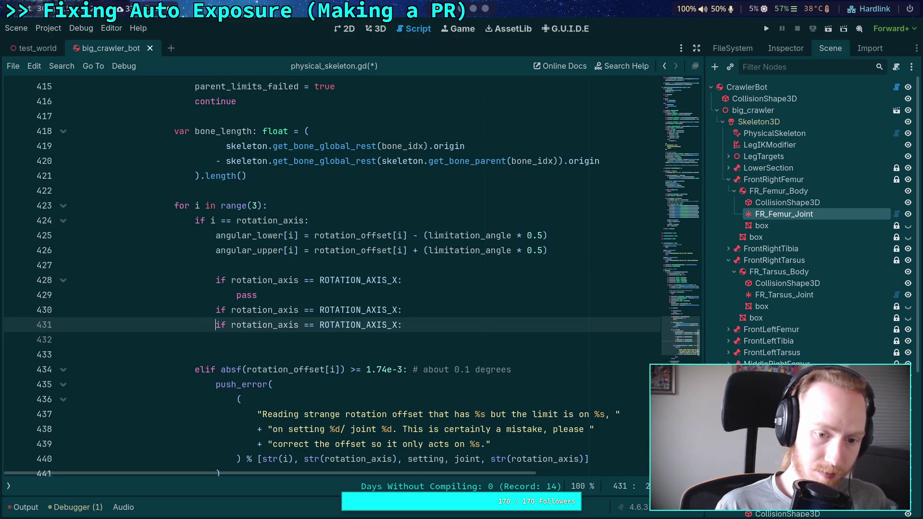
type("el")
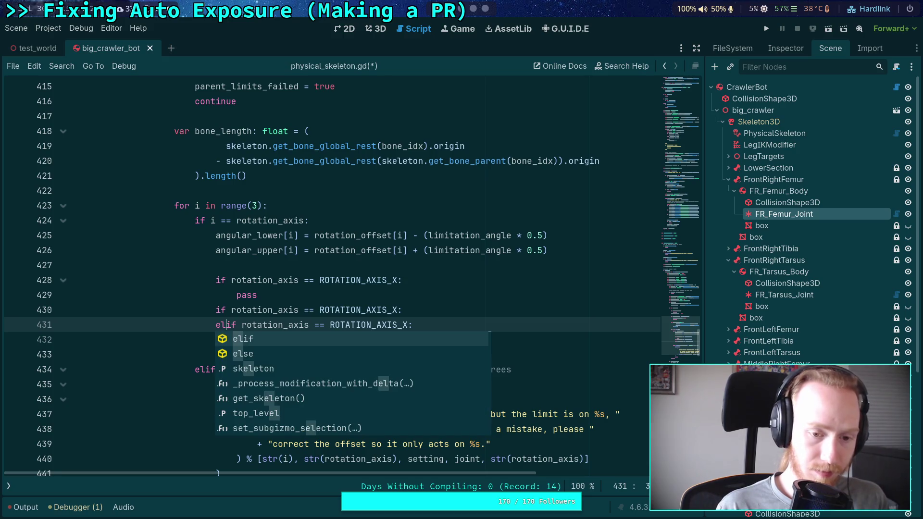
key("Escape")
key("Delete")
key("BackSpace")
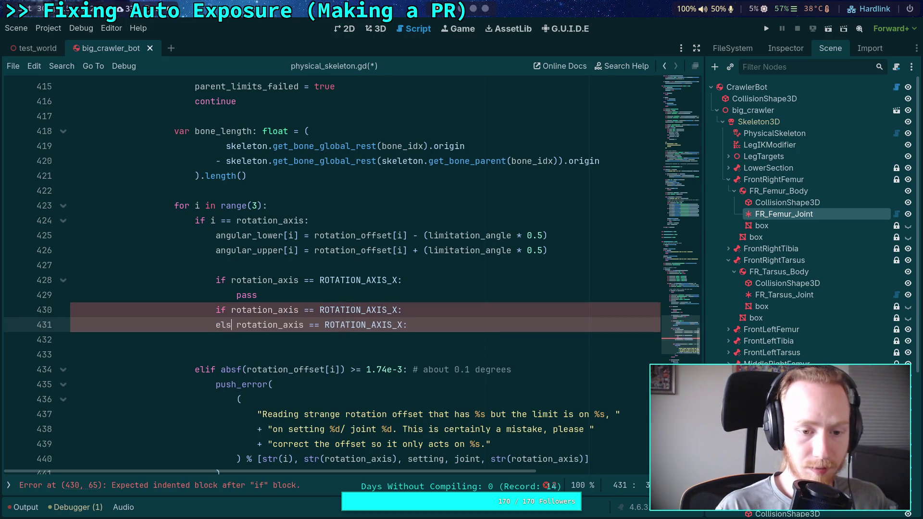
type("se: #")
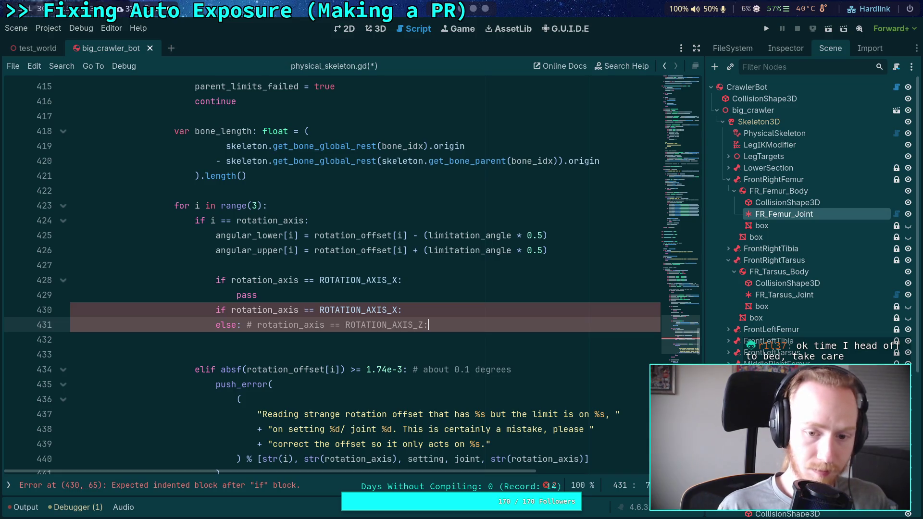
- Add pass placeholders under the Y-axis check and the else branch
left_click(398, 310)
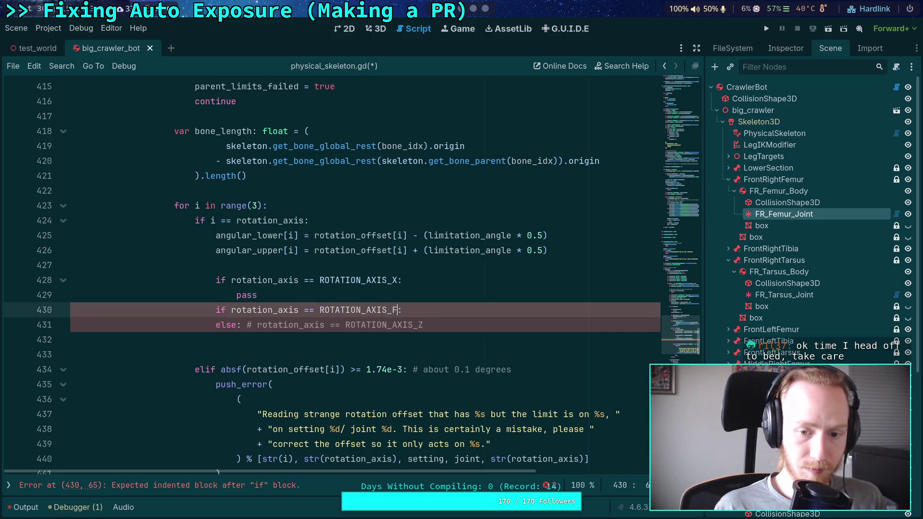
key("Return")
type("pass")
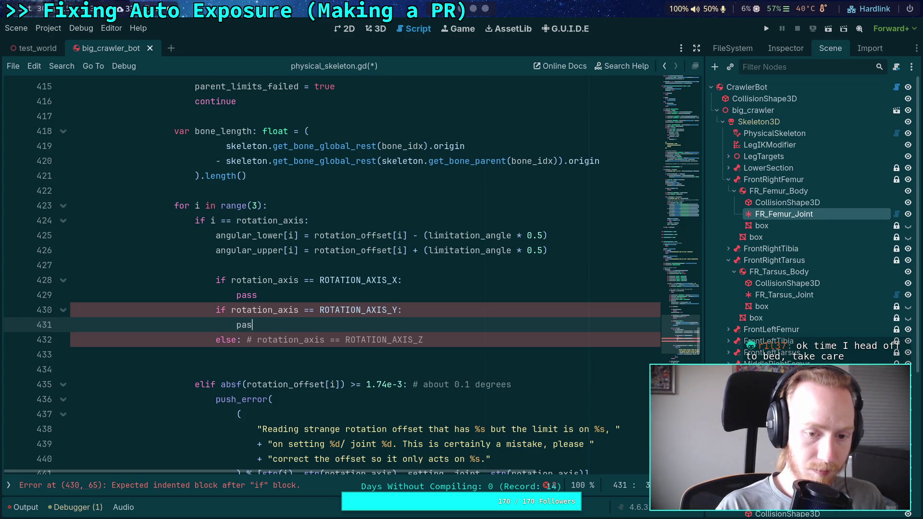
key("Down")
key("Down")
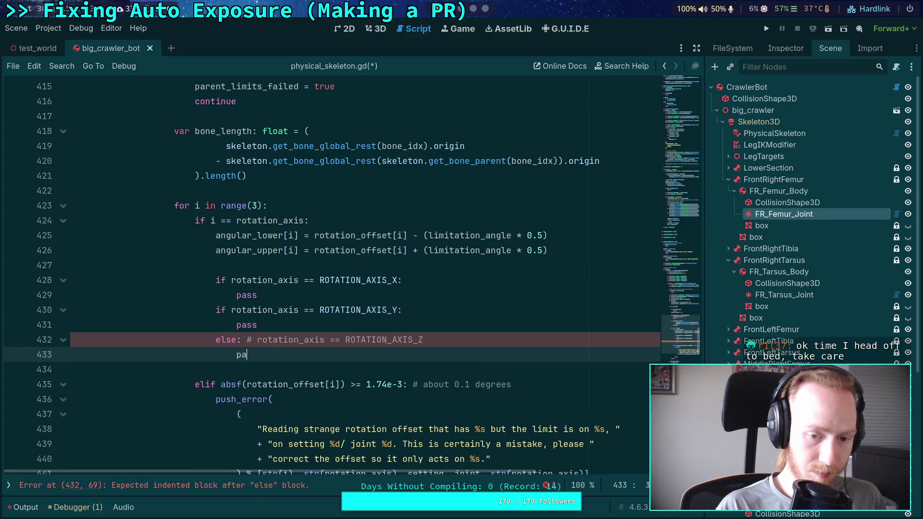
type("ss")
key("Escape")
- Turn the second if into an elif and save the script
left_click(252, 310)
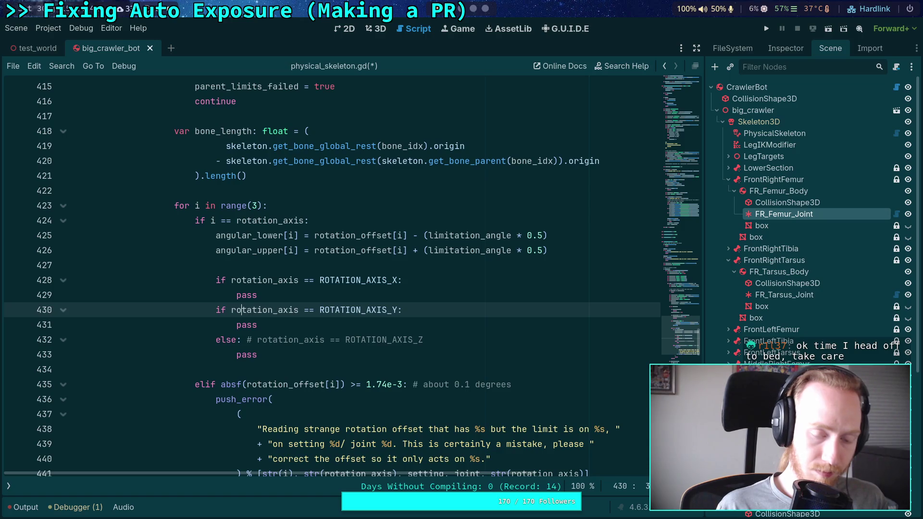
type("el")
key("ctrl+s")
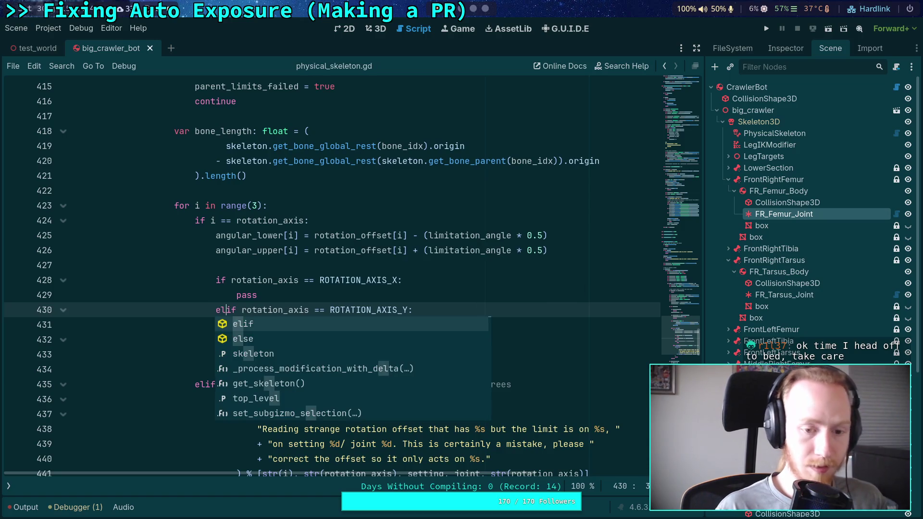
left_click(432, 250)
- Insert two blank lines above the rotation_axis branches
left_click(451, 284)
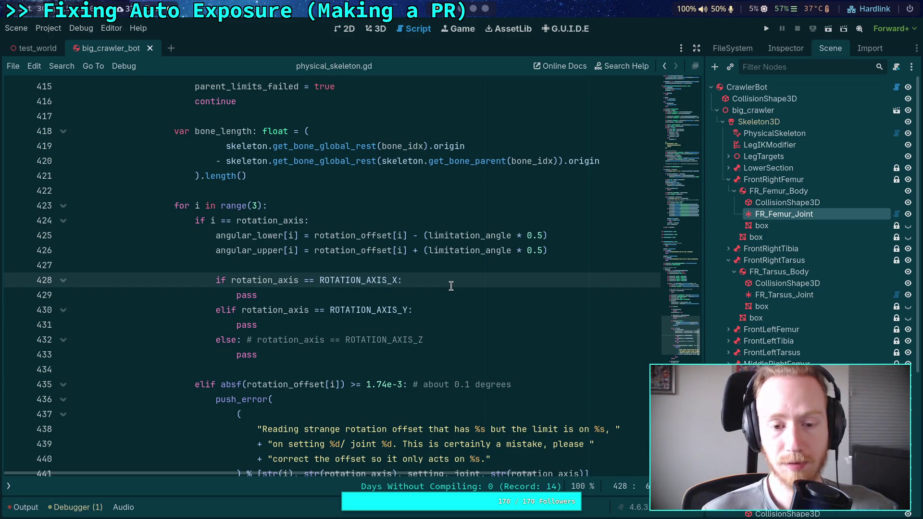
key("Up")
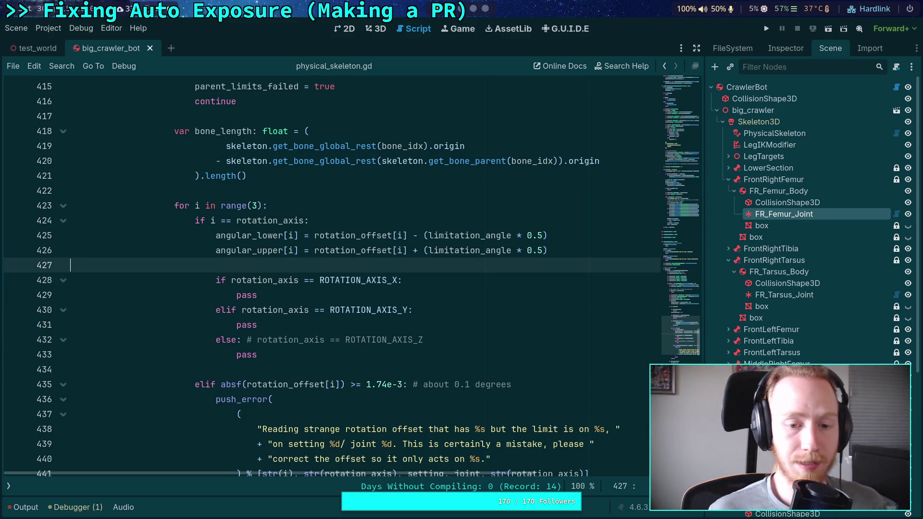
key("Return")
key("Up")
key("Return")
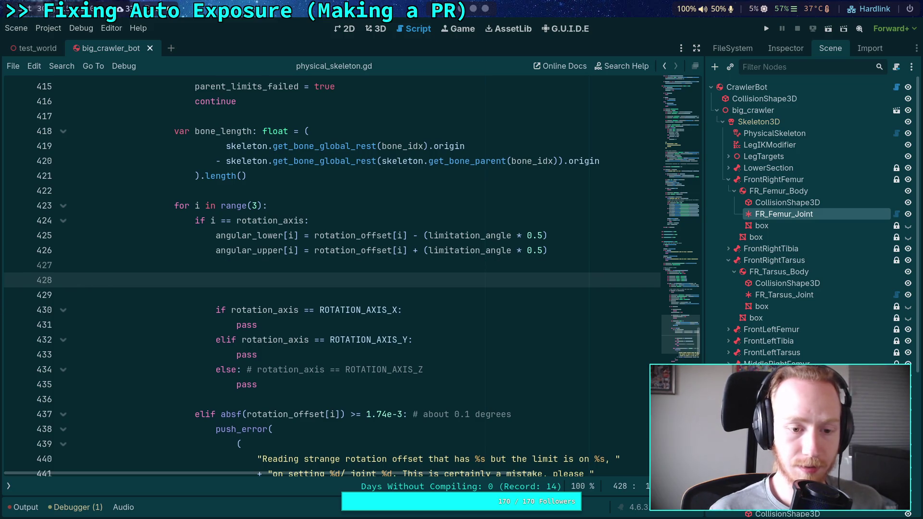
- Declare 'var up: Vector3' and 'var right: Vector3' on the blank lines above the axis checks
type("var")
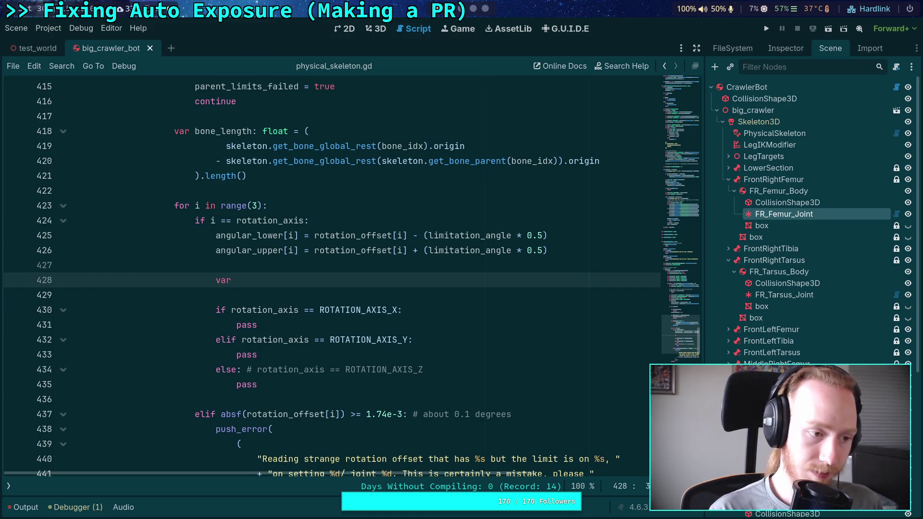
type(" up:")
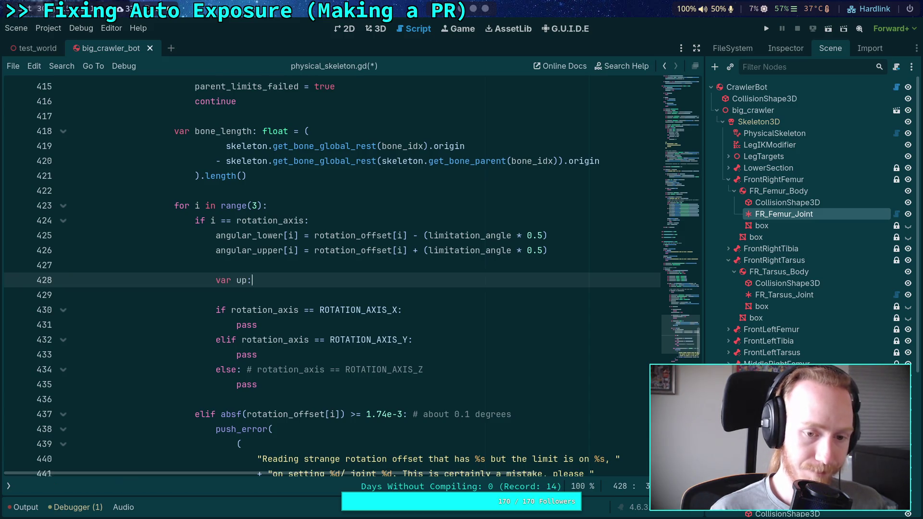
type(" Vector3 = ")
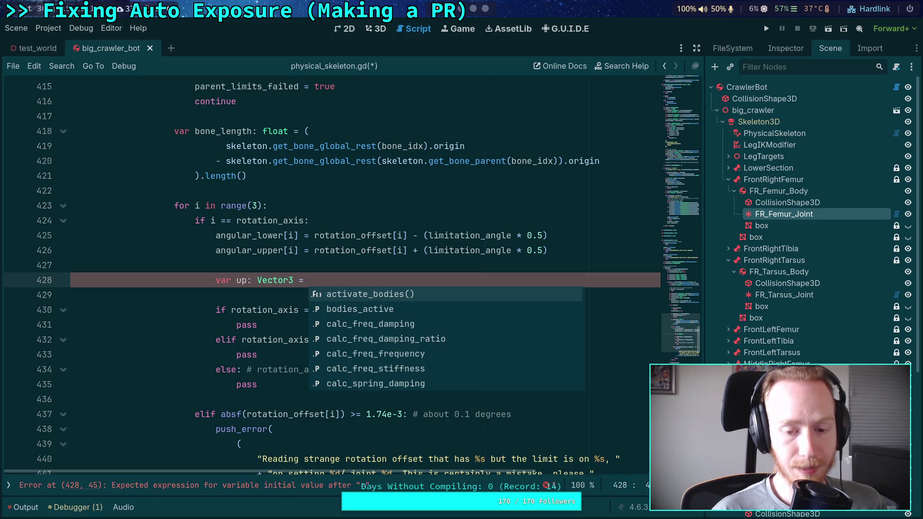
type("Vector4")
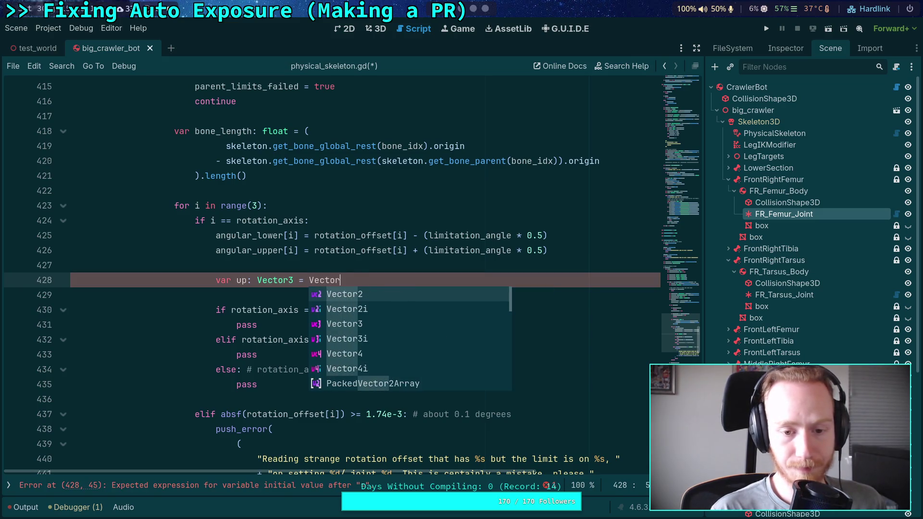
key("BackSpace")
key("BackSpace")
key("BackSpace")
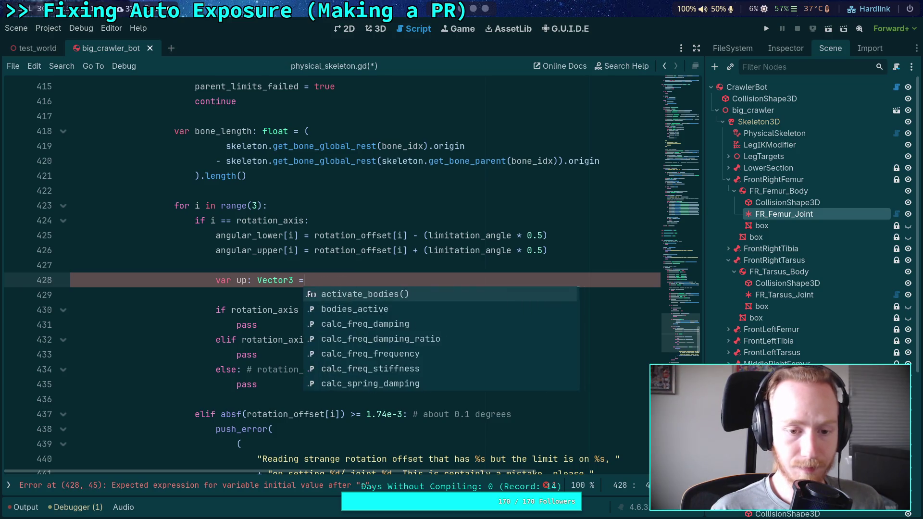
key("Return")
type("var")
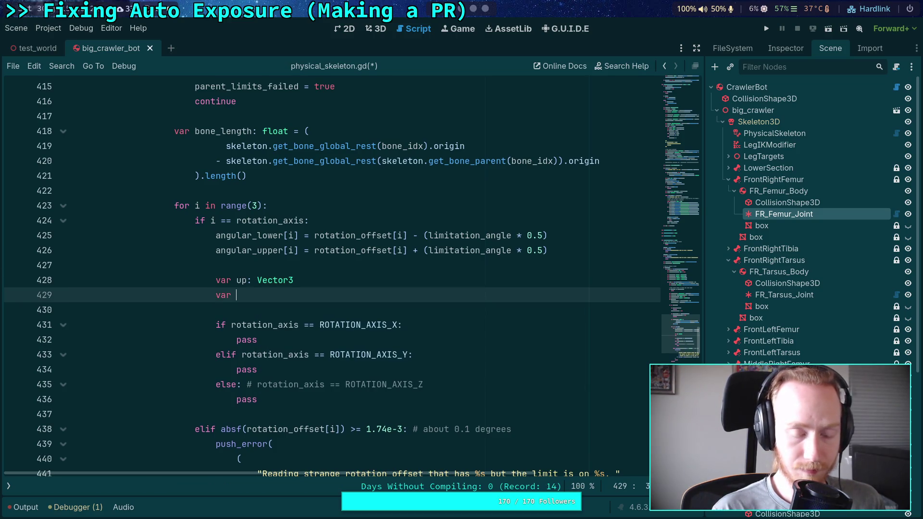
type(" right: Vector3")
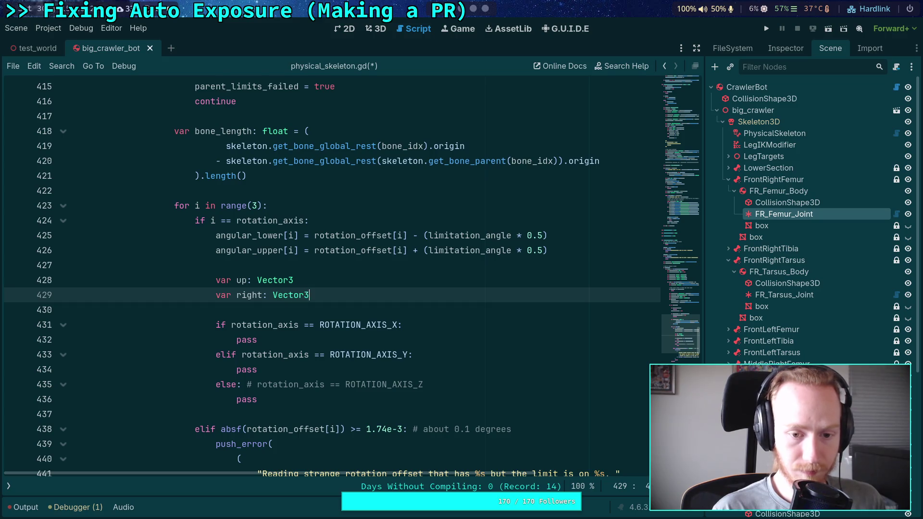
left_click(70, 310)
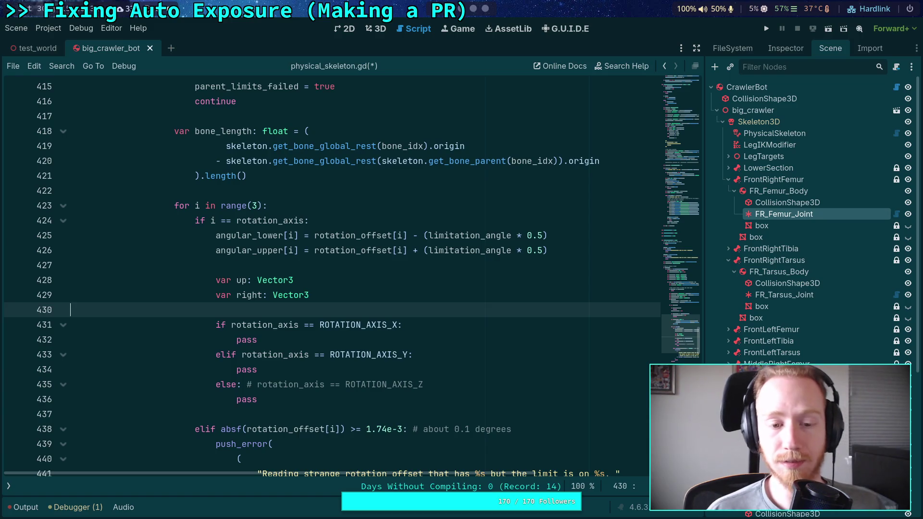
scroll(364, 294, "down", 1)
double_click(241, 235)
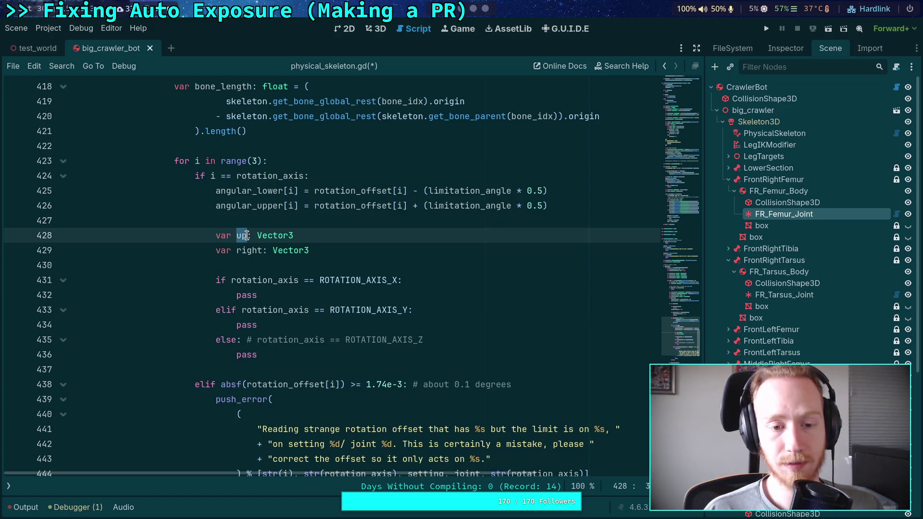
left_click(387, 276)
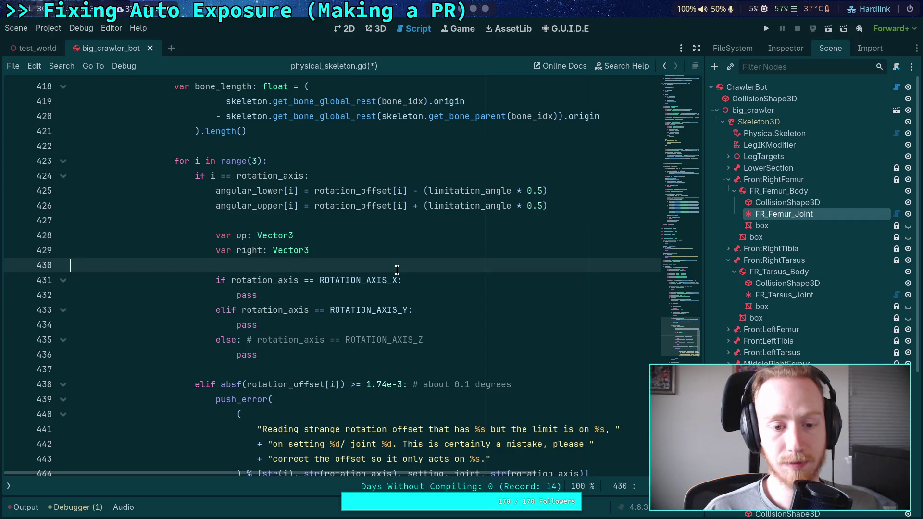
left_click(453, 281)
- After checking the Right view, set up = Vector3.UP and right = Vector3.FORWARD in the X branch
key("Return")
type("up =")
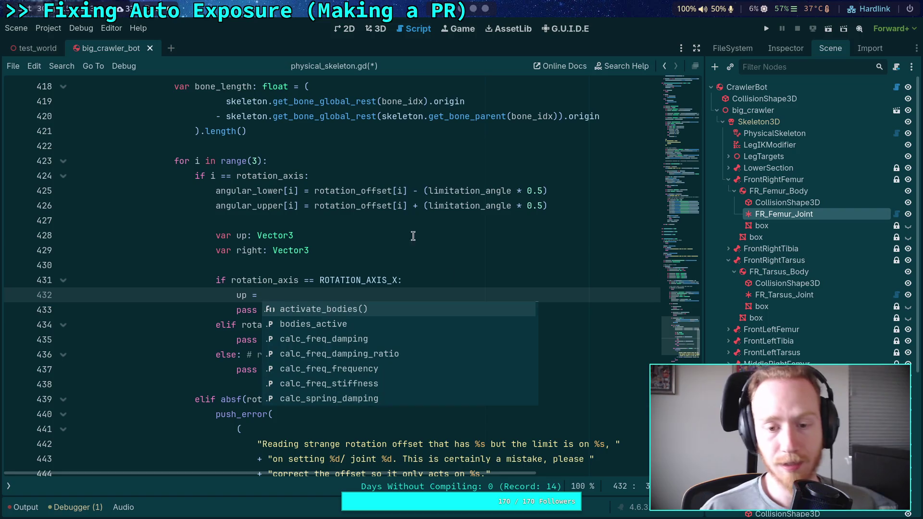
left_click(376, 29)
left_click(694, 102)
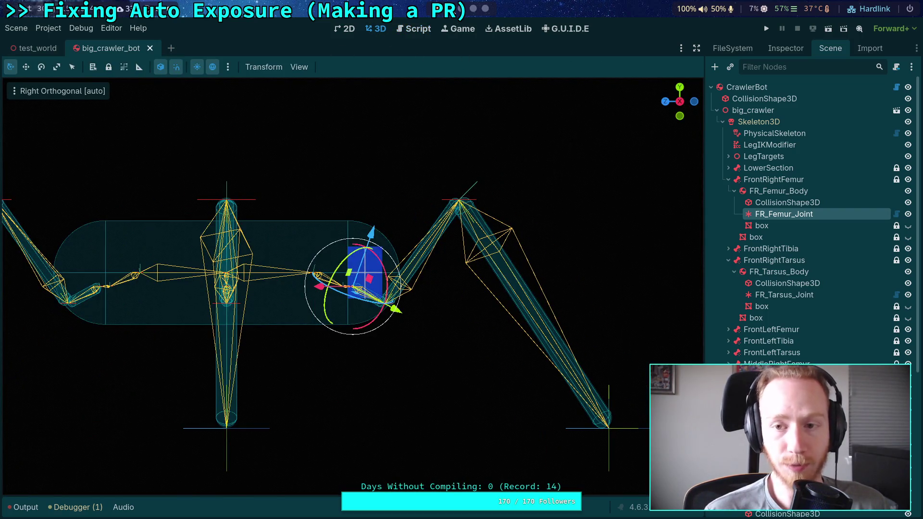
left_click(414, 29)
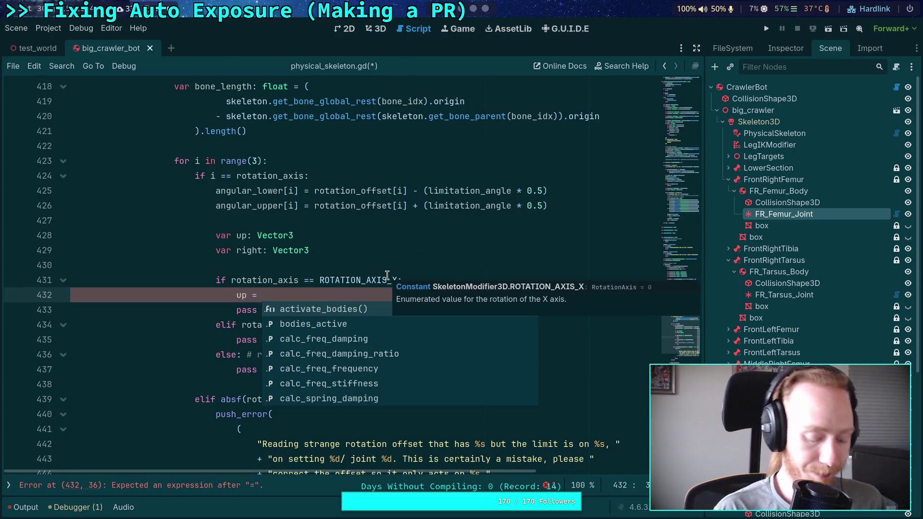
type("Vector3.")
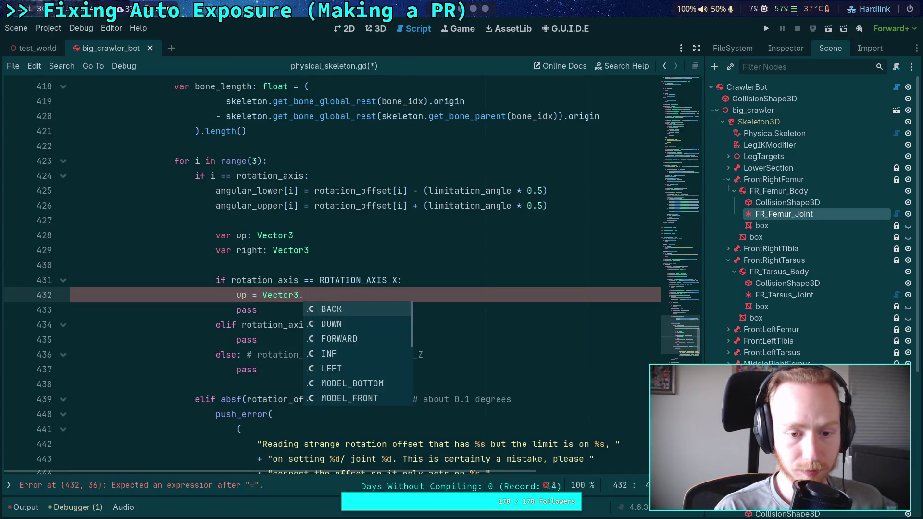
type("UP")
key("Return")
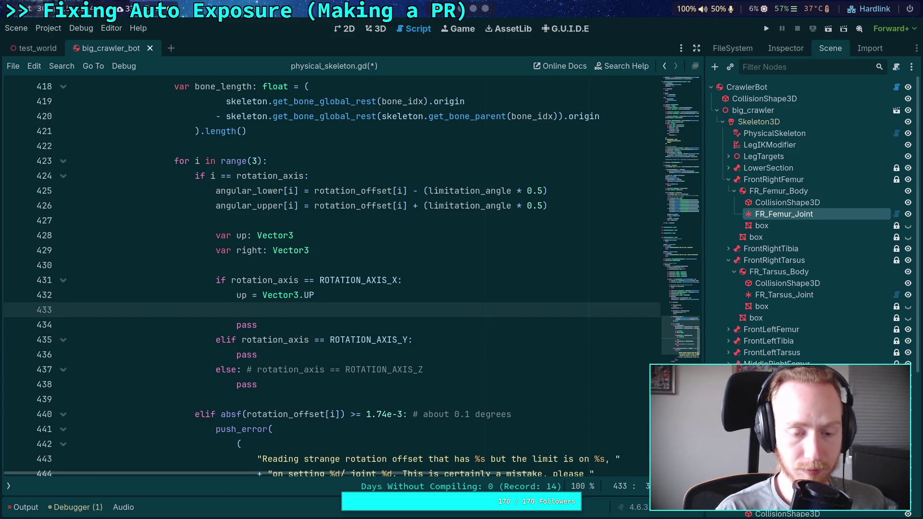
type("right =Vect")
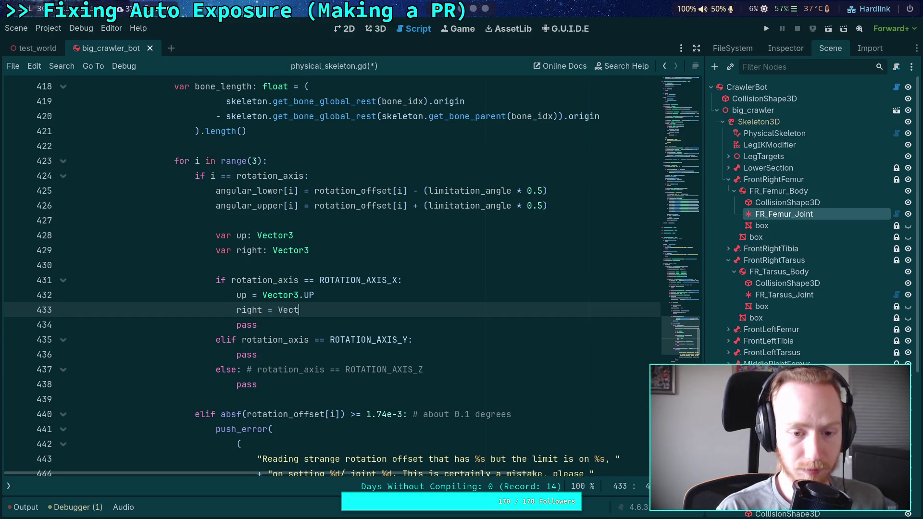
type("or3.")
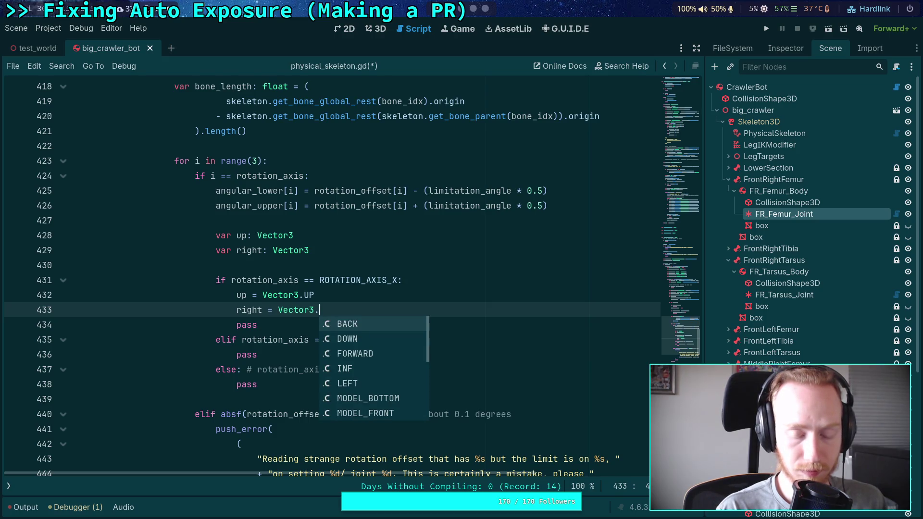
type("f")
key("Return")
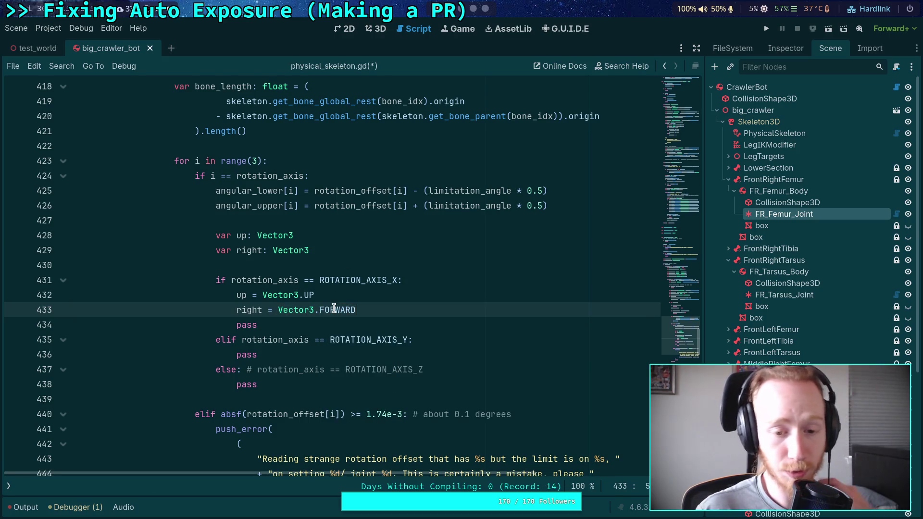
- Remove the X branch's leftover pass and replace the Y branch's pass with up = Vector3.DOWN
mouse_move(334, 308)
left_click_drag(307, 324, 402, 313)
key("BackSpace")
double_click(241, 340)
type("up = ")
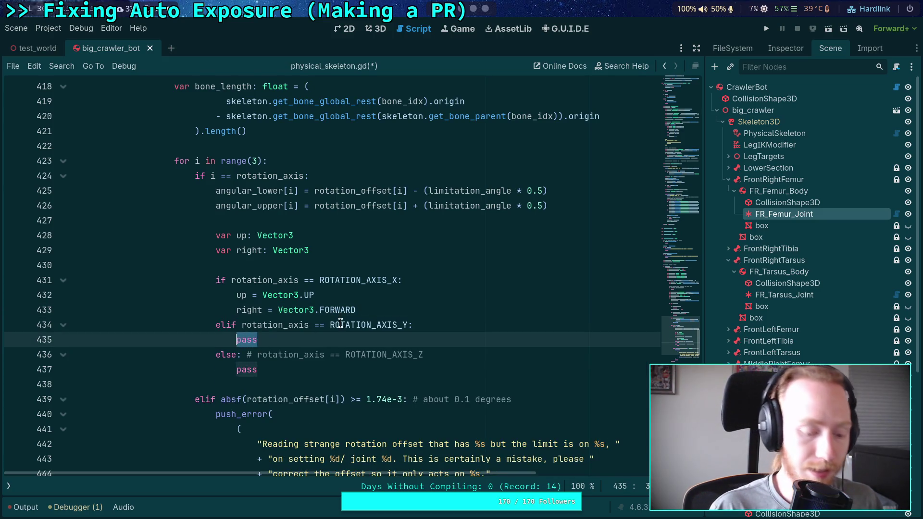
type("Vector3.")
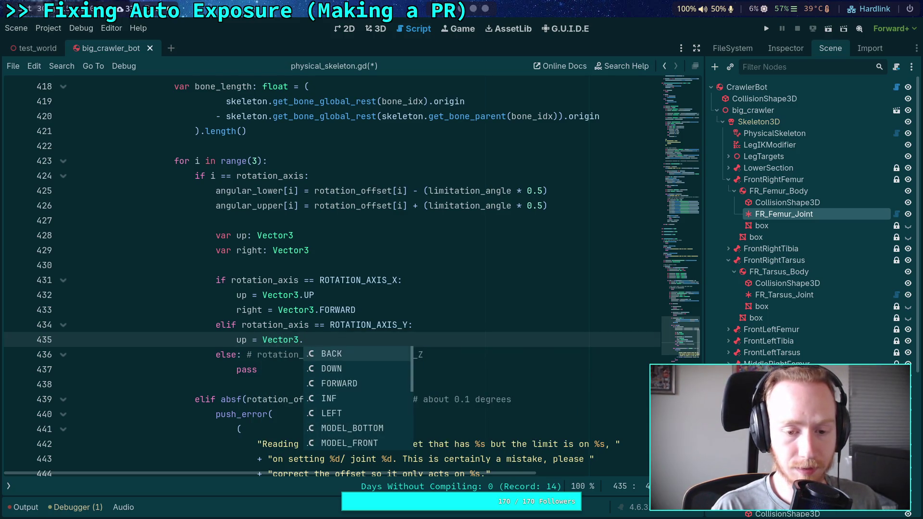
type("d")
key("Return")
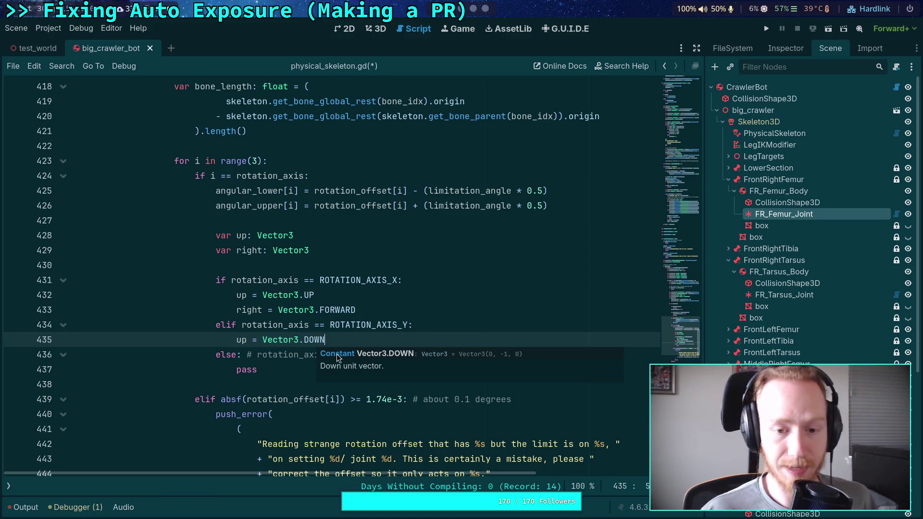
left_click(375, 29)
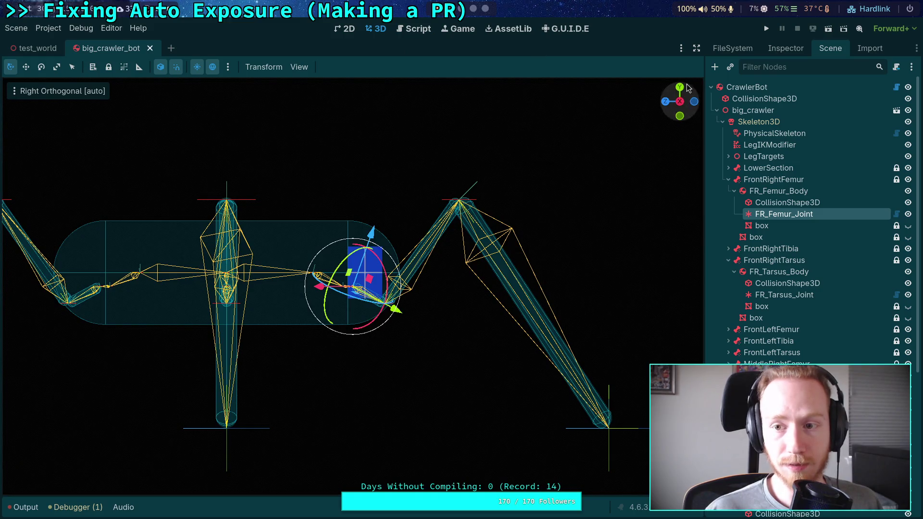
- Change the Y branch to up = Vector3.BACK and add right = Vector3.RIGHT, checking the axes in 3D
left_click(678, 89)
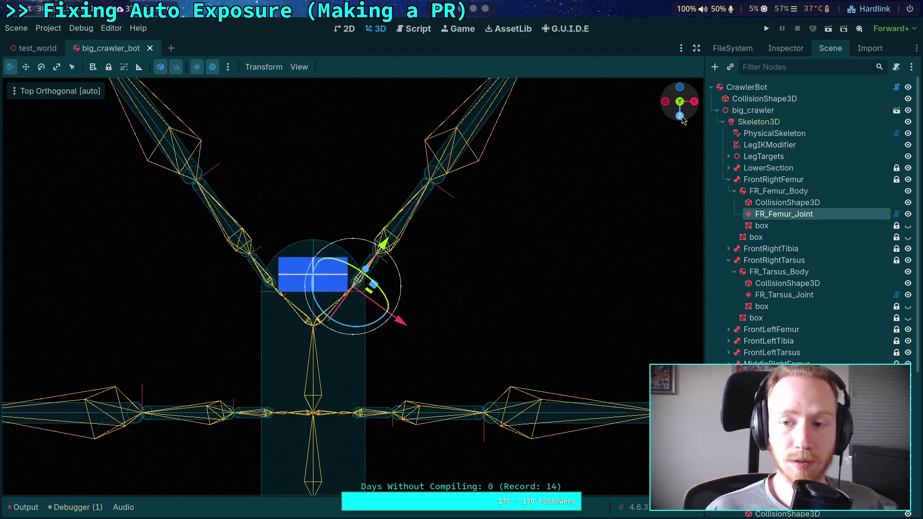
left_click(408, 30)
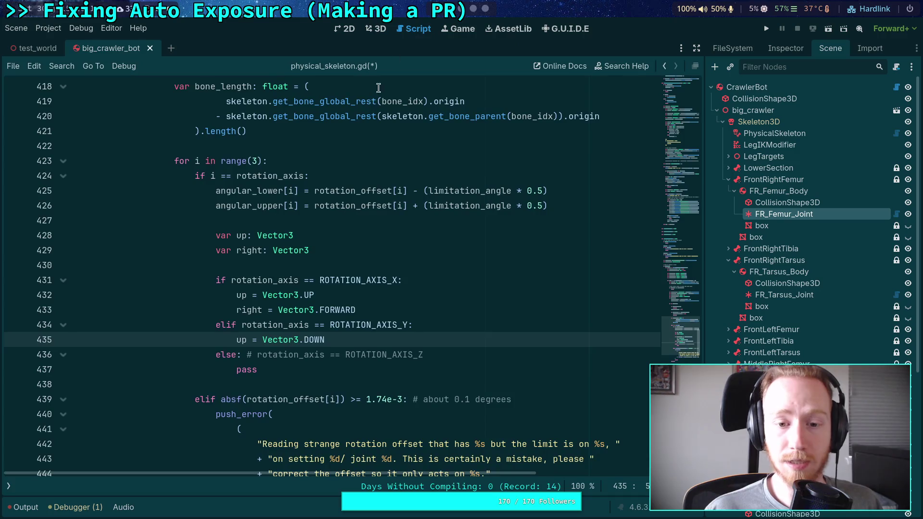
double_click(313, 338)
type("BA")
key("Return")
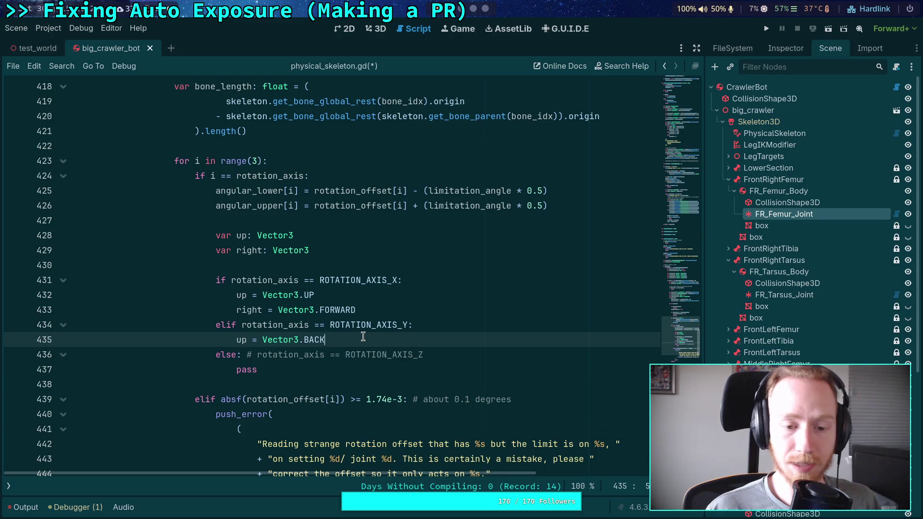
key("Return")
type("right =")
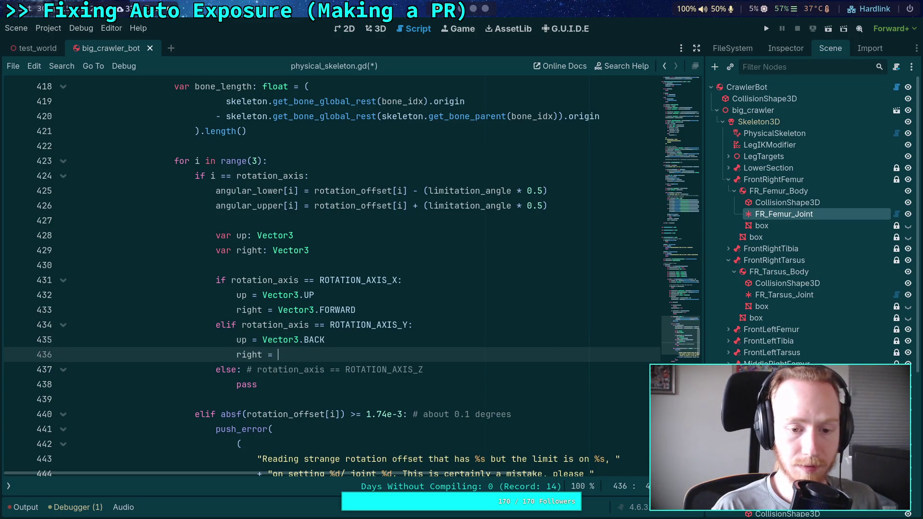
type("Vector3.")
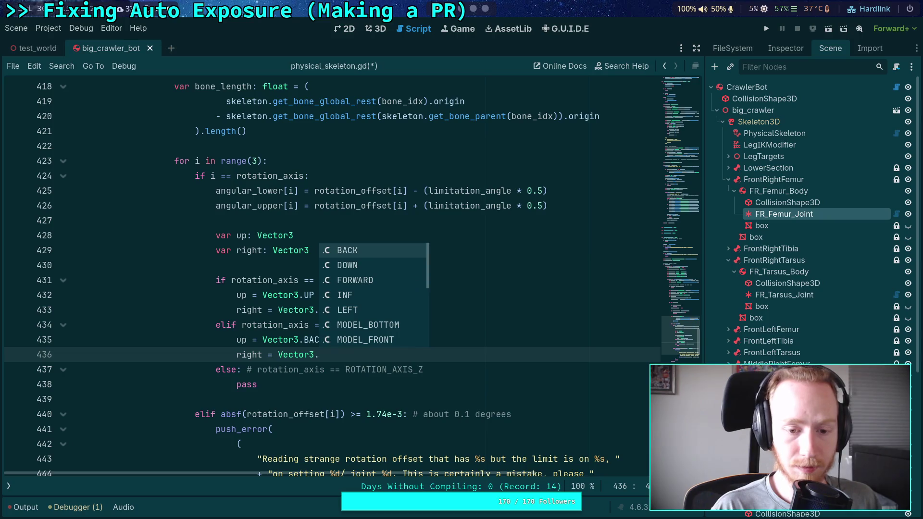
type("r")
key("Return")
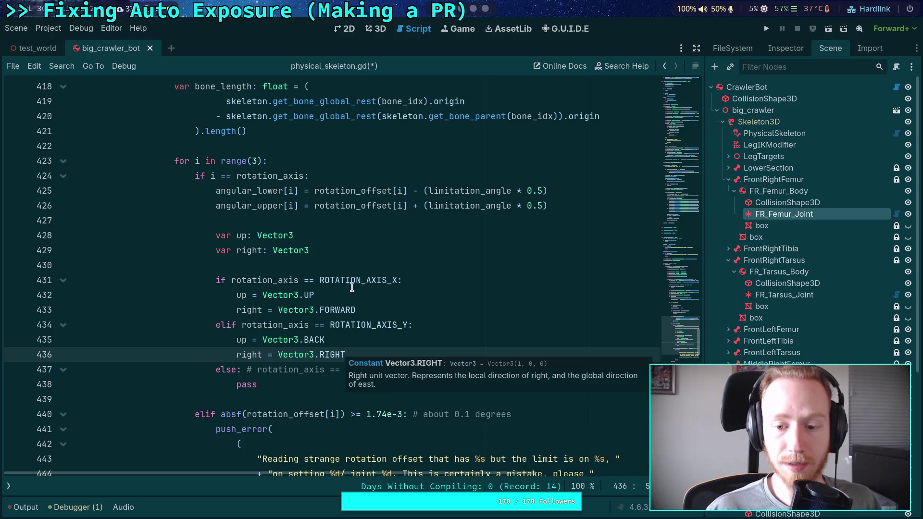
left_click(378, 29)
left_click(679, 116)
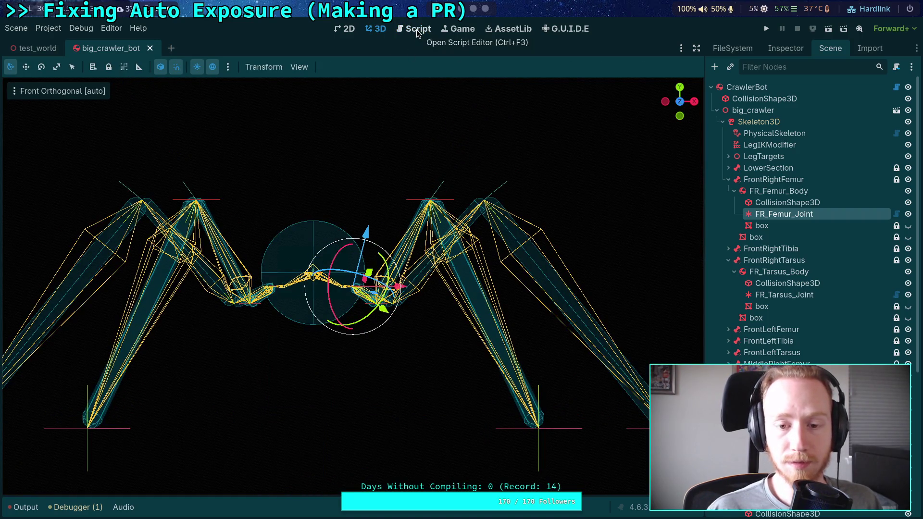
- View the crawler skeleton from the top and orbit it in perspective, then return to the script
left_click(680, 117)
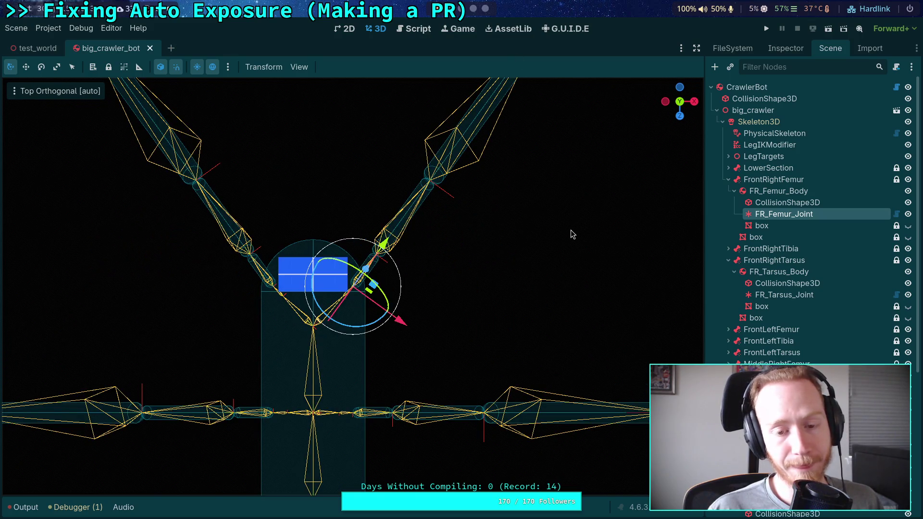
mouse_move(564, 239)
left_mouse_down()
mouse_move(277, 157)
mouse_move(287, 145)
mouse_move(135, 72)
mouse_move(125, 76)
left_mouse_up()
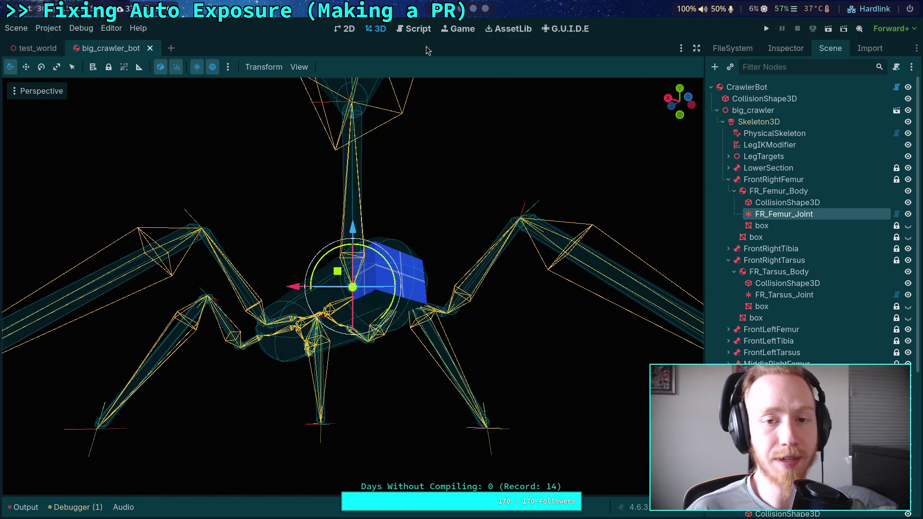
left_click(407, 30)
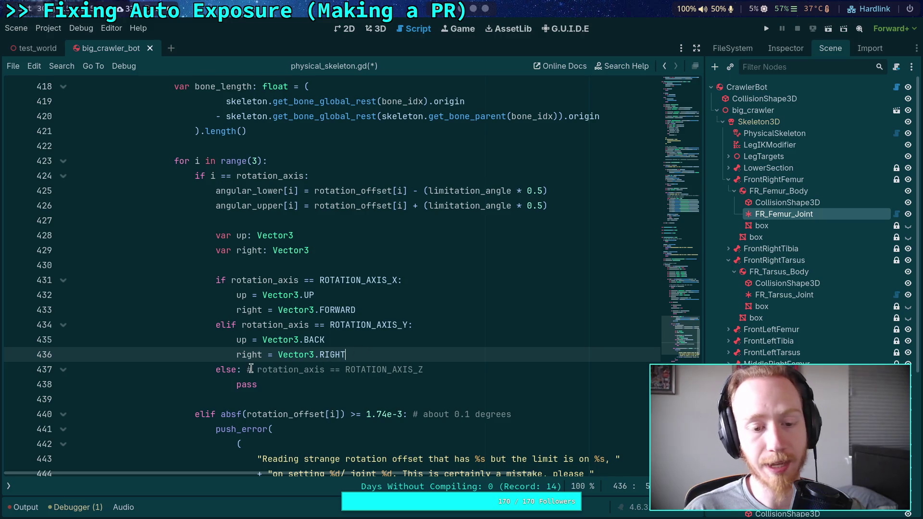
- Turn the else into an elif above the Y branch with the condition ROTATION_AXIS_Z
left_click(228, 369)
type("if")
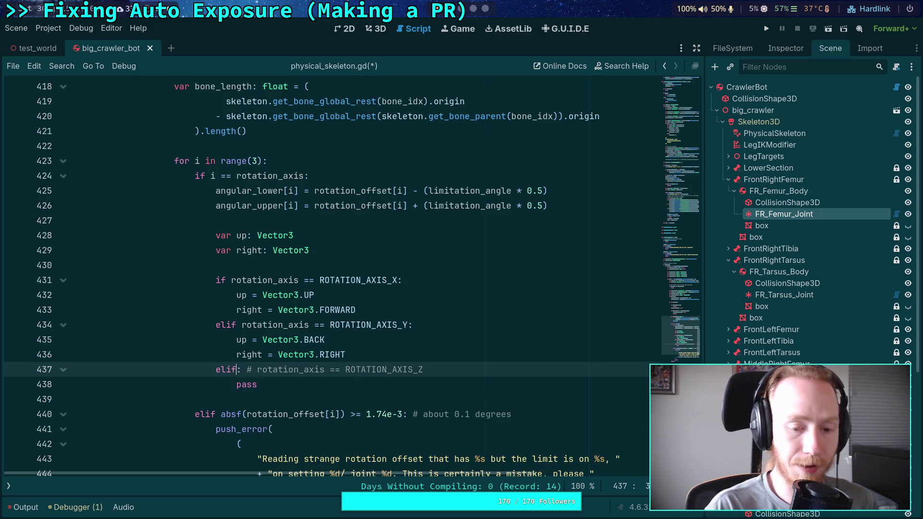
key("alt+Up")
key("alt+Up")
key("alt+Up")
key("Escape")
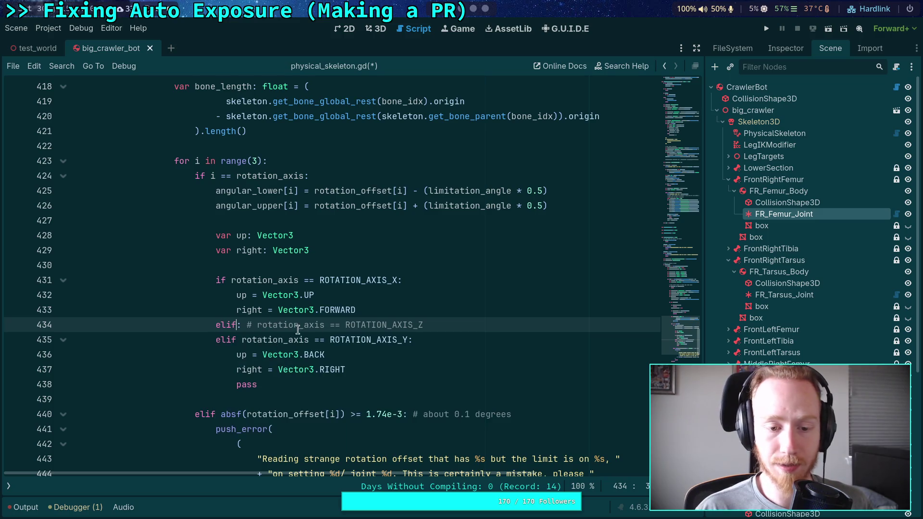
left_click_drag(237, 325, 250, 325)
key("BackSpace")
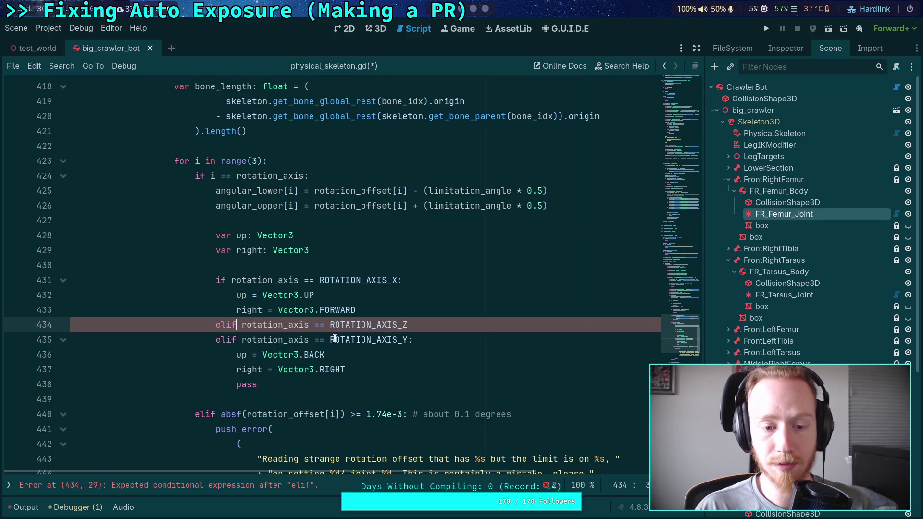
left_click(459, 323)
type(":")
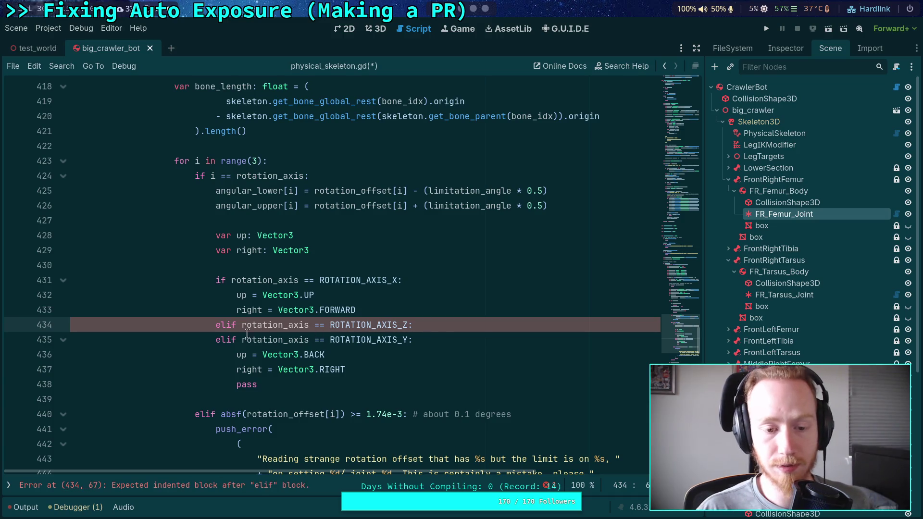
- Make the Y branch an 'else: #' comment whose only body is continue
left_click(230, 340)
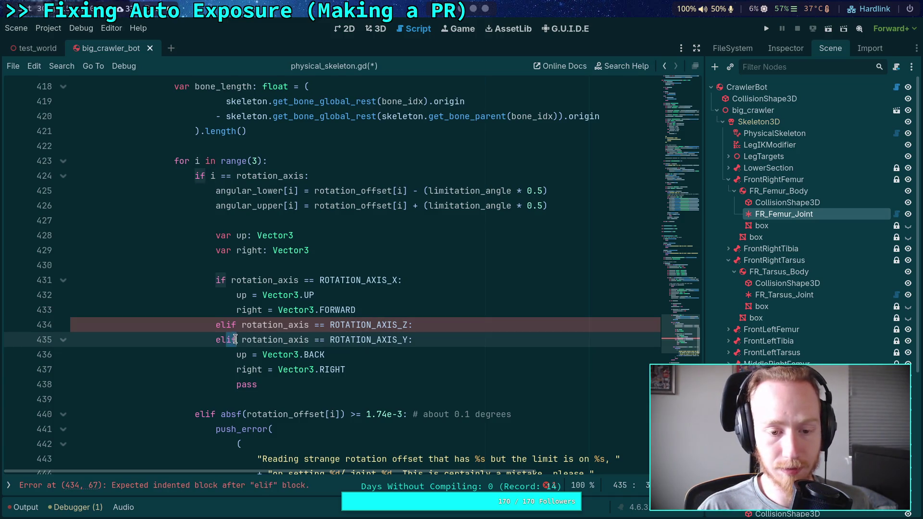
key("Delete")
key("Delete")
type("se")
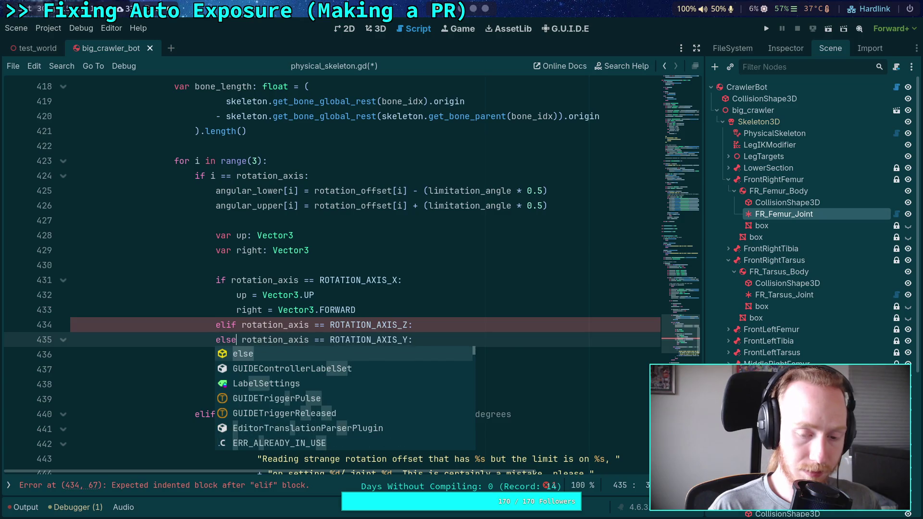
type(": #")
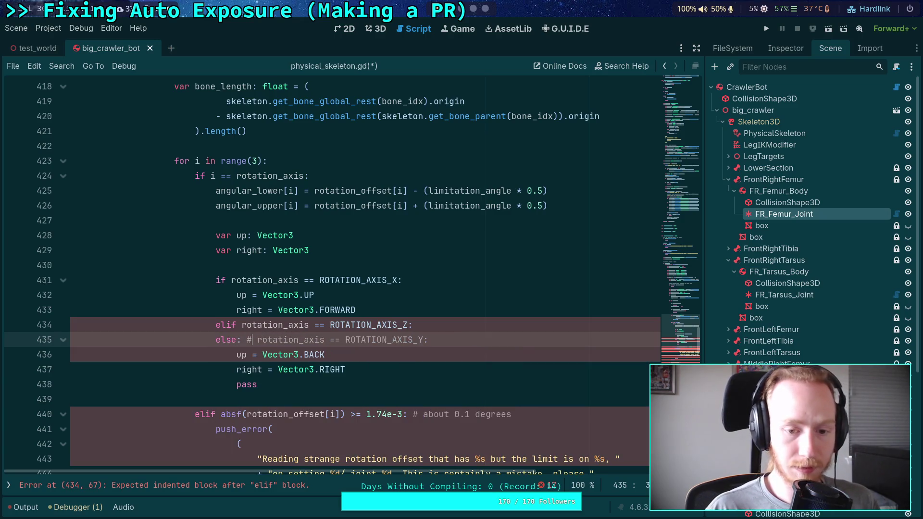
key("End")
key("BackSpace")
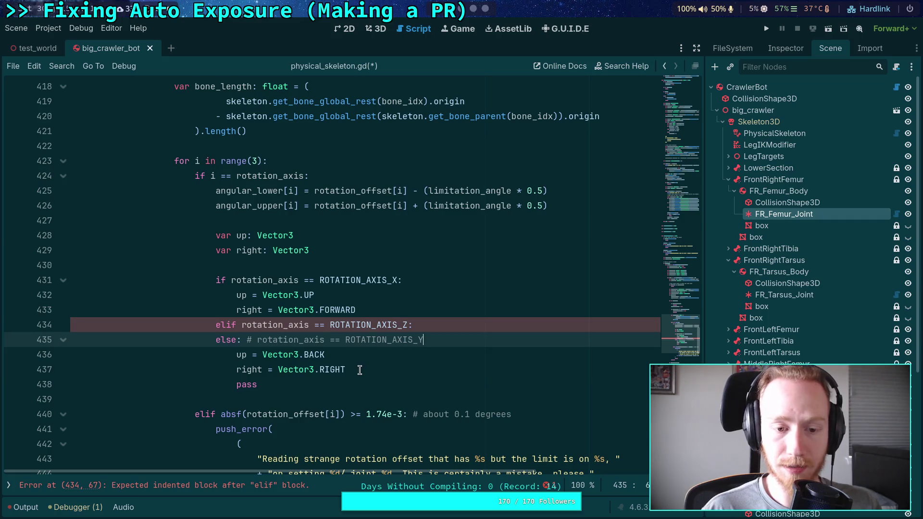
left_click_drag(361, 369, 422, 340)
key("BackSpace")
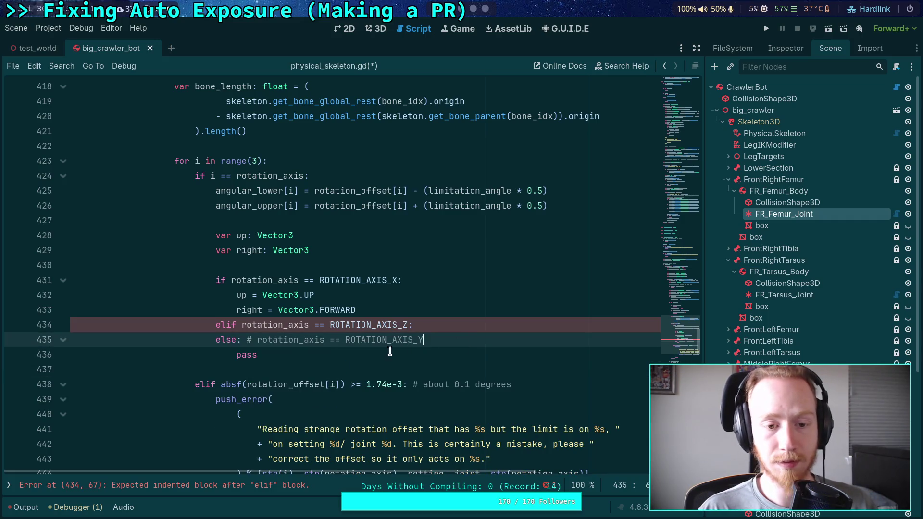
left_click_drag(258, 354, 236, 355)
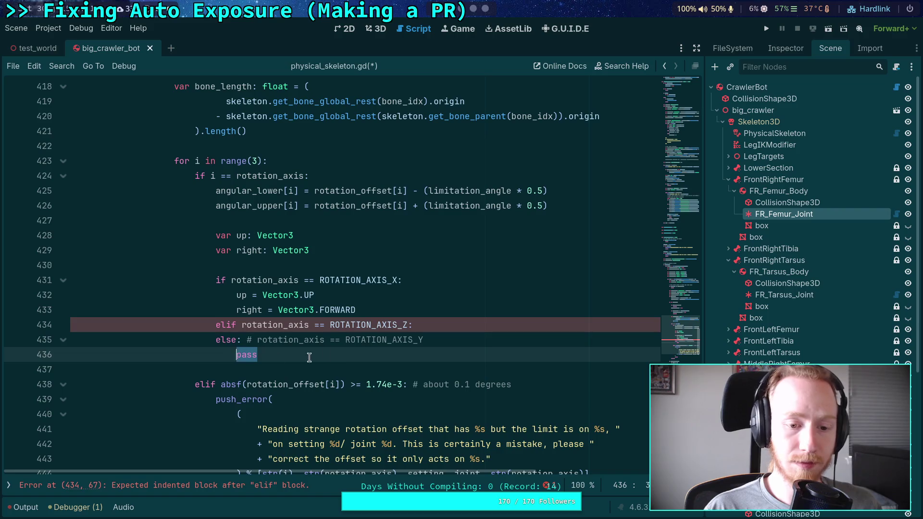
type("continue")
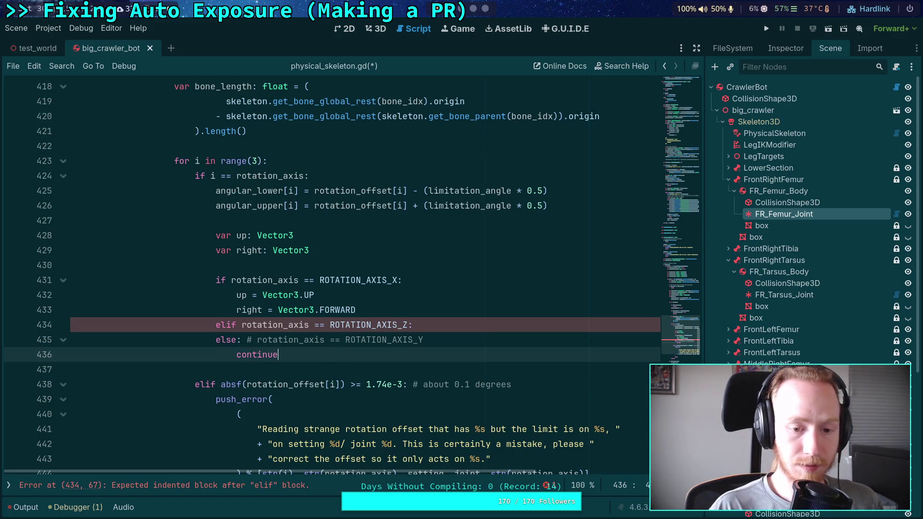
- Open an empty indented line under the Z elif and select the up/right declarations
left_click(471, 325)
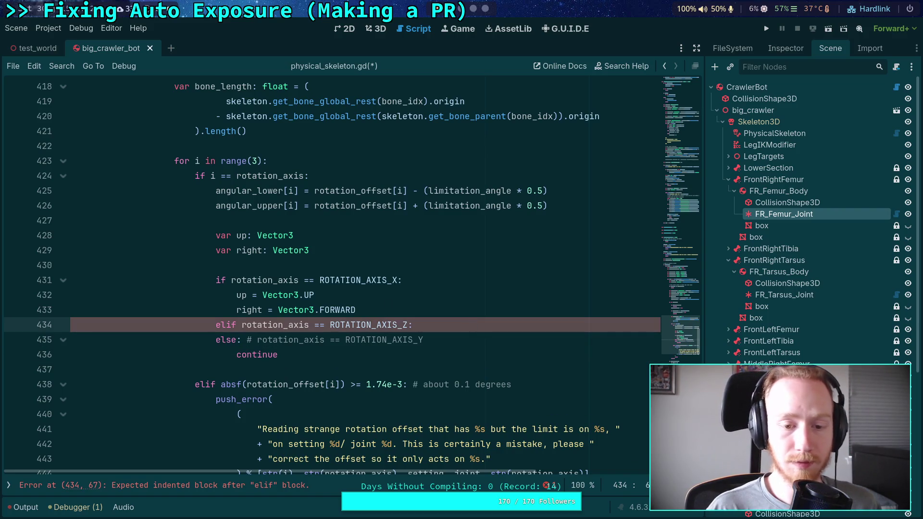
key("Return")
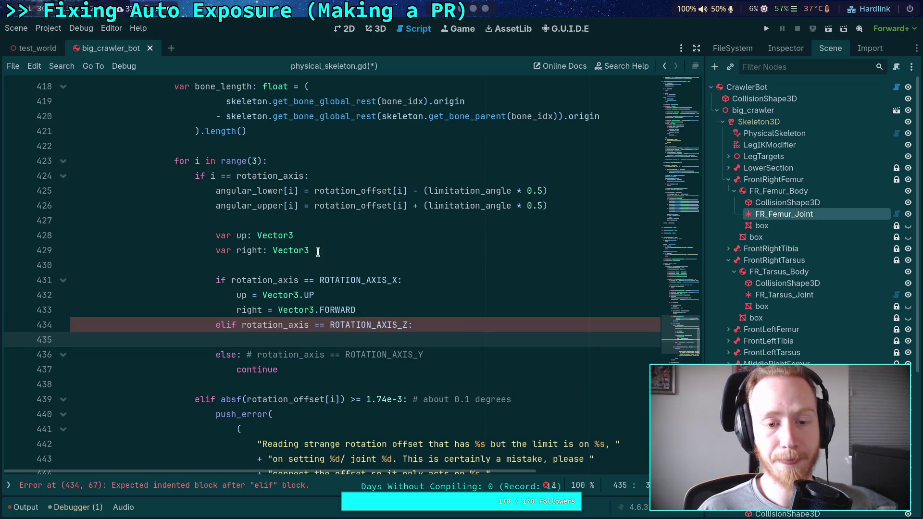
left_click_drag(315, 251, 213, 236)
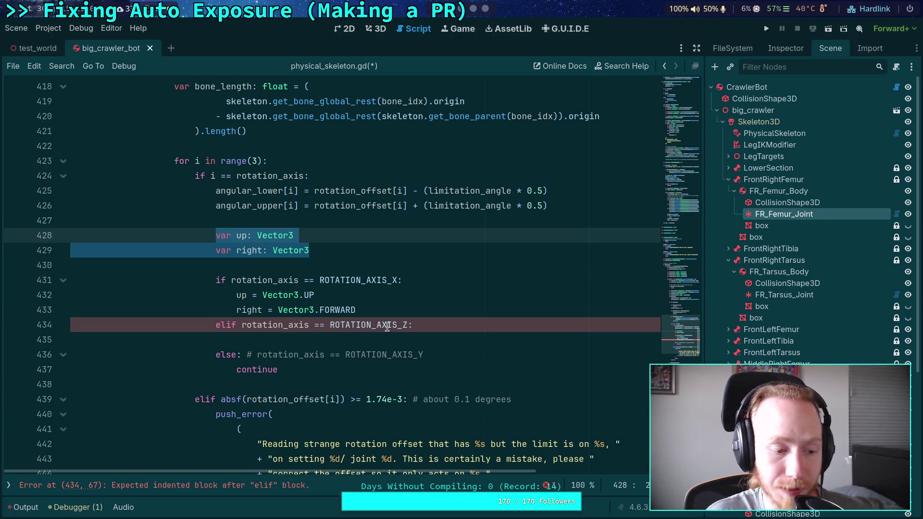
mouse_move(387, 327)
left_click(435, 340)
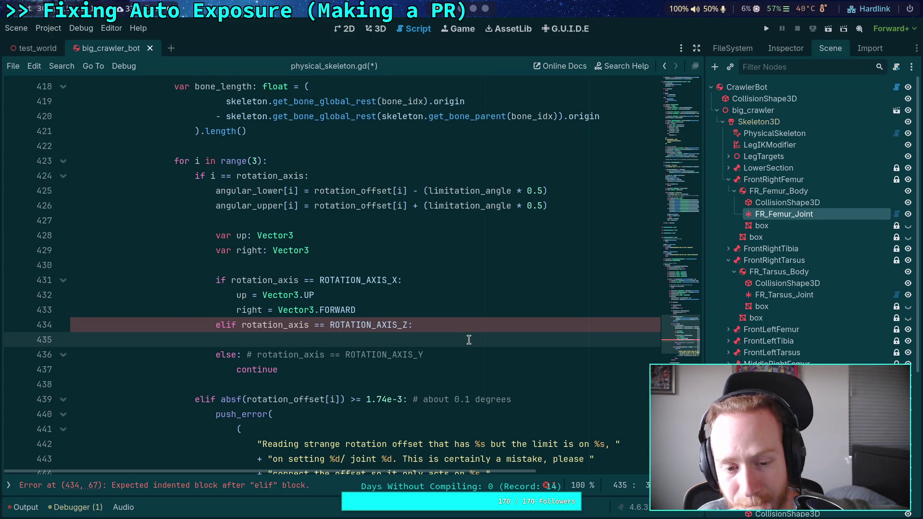
left_click_drag(350, 253, 362, 238)
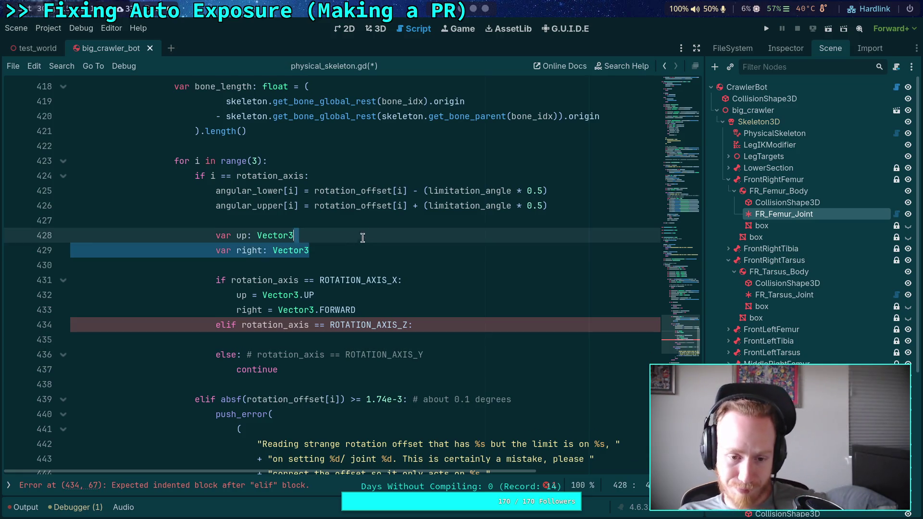
- Delete the up and right declarations along with the leftover blank line
key("shift+Up")
key("BackSpace")
key("BackSpace")
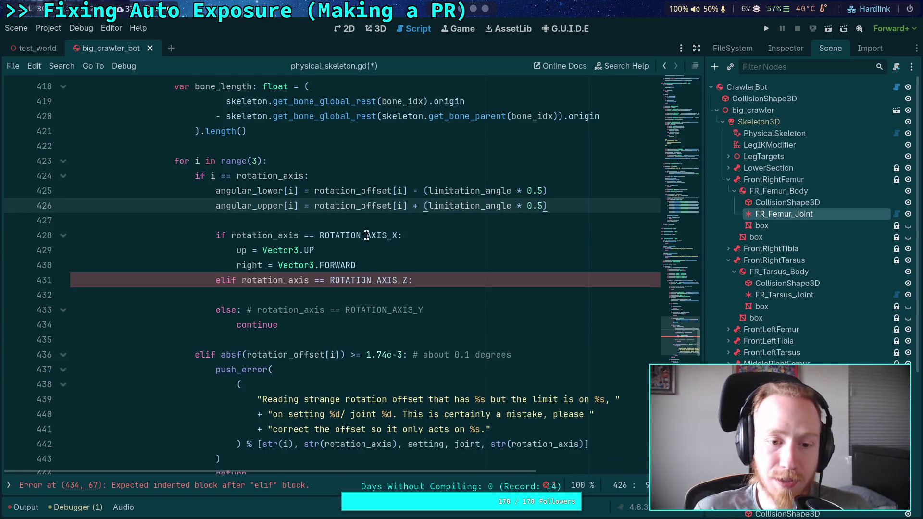
left_click(408, 301)
left_click(372, 264)
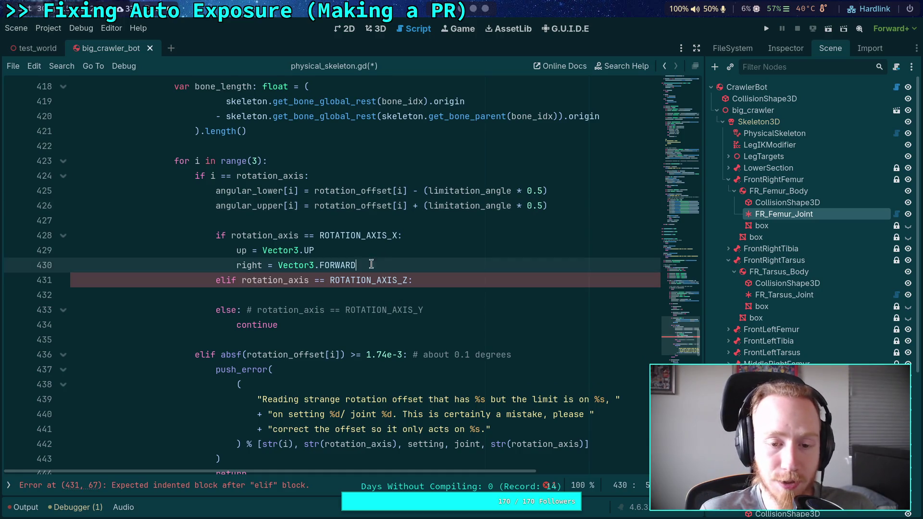
left_click_drag(371, 265, 236, 250)
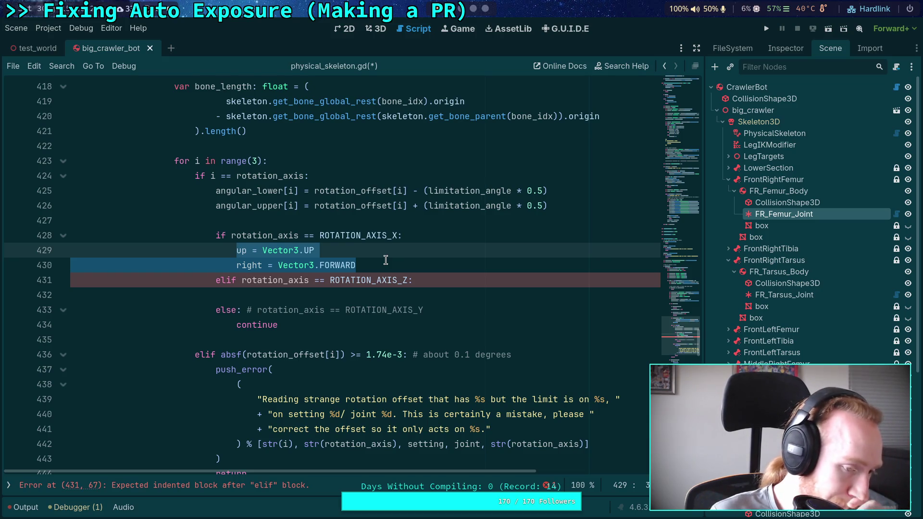
left_click(302, 265)
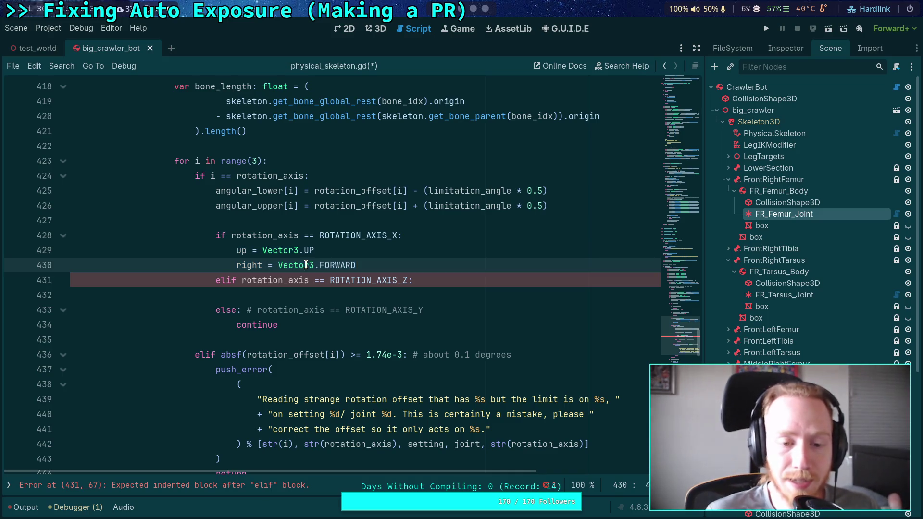
- Add a blank line between the angular_upper assignment and the rotation_axis check
left_click(298, 324)
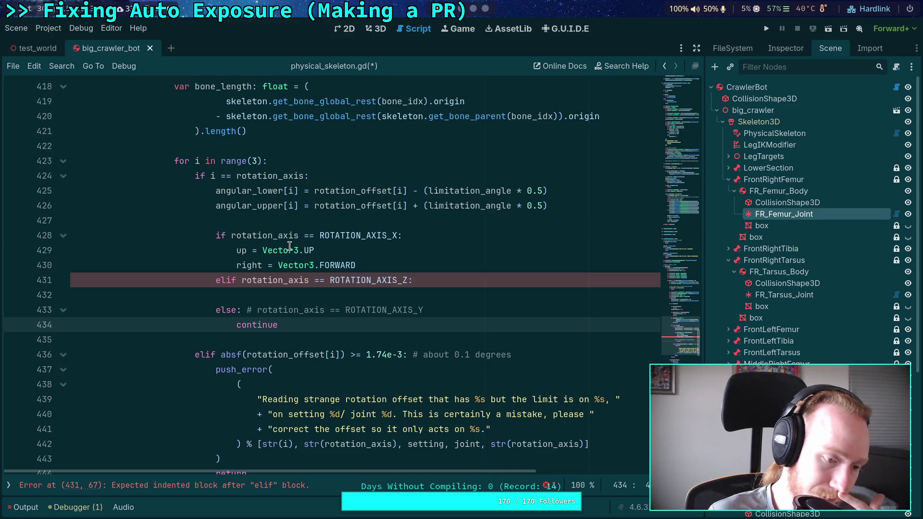
left_click(308, 220)
left_click(372, 297)
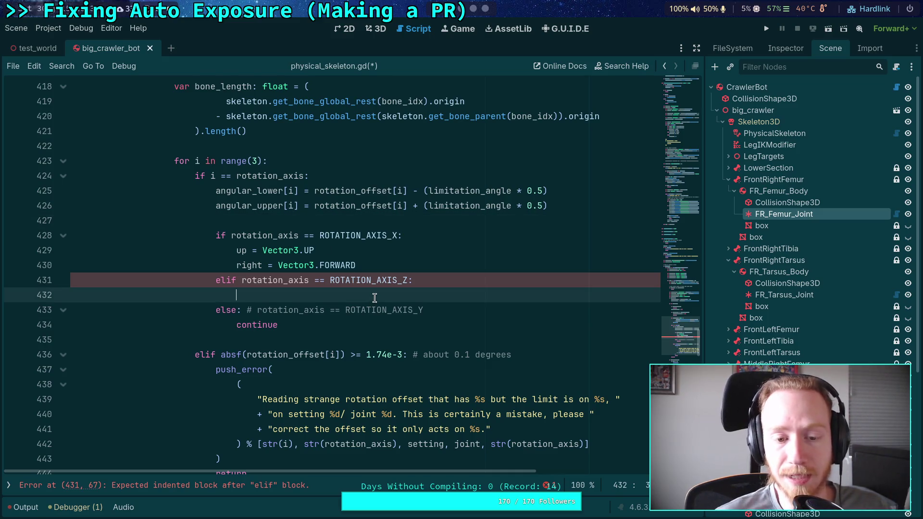
left_click(357, 212)
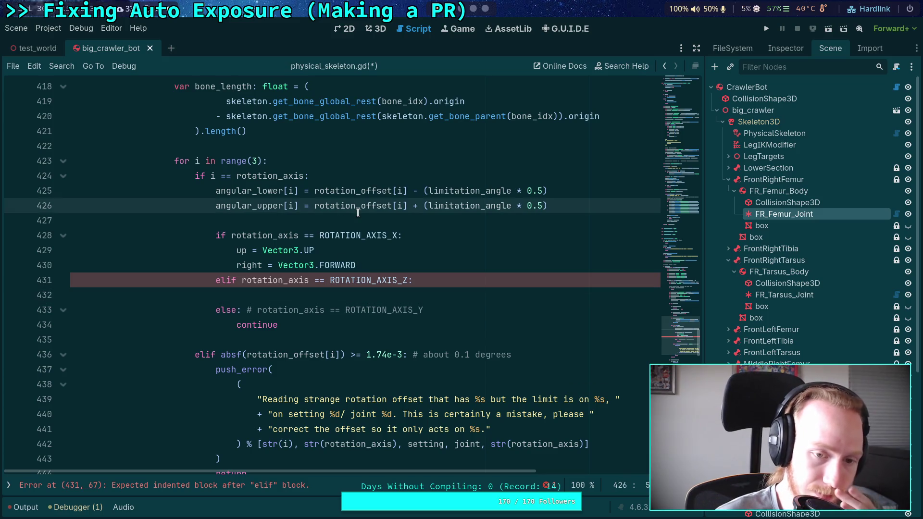
key("Down")
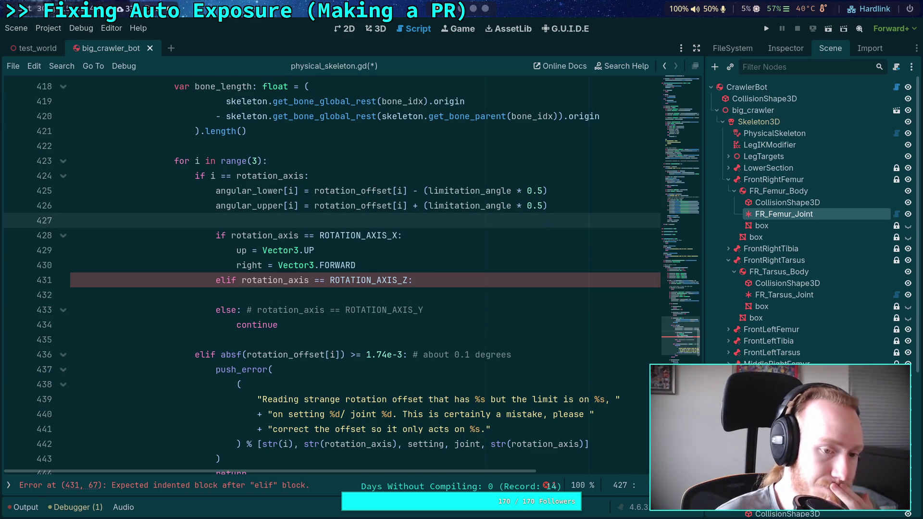
key("Return")
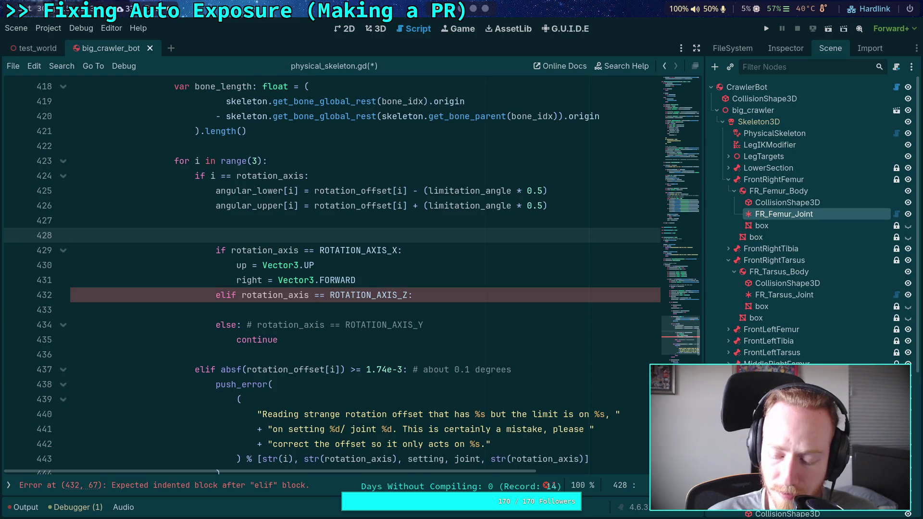
left_click(471, 30)
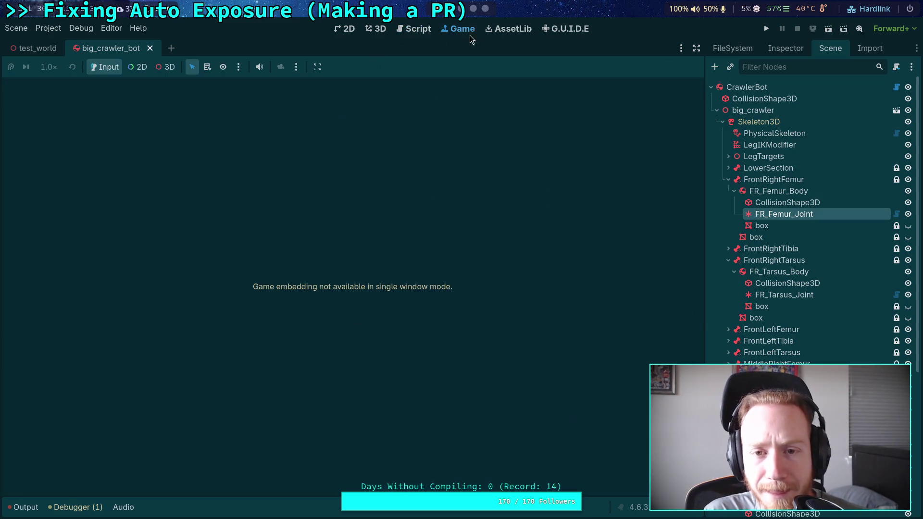
left_click(422, 32)
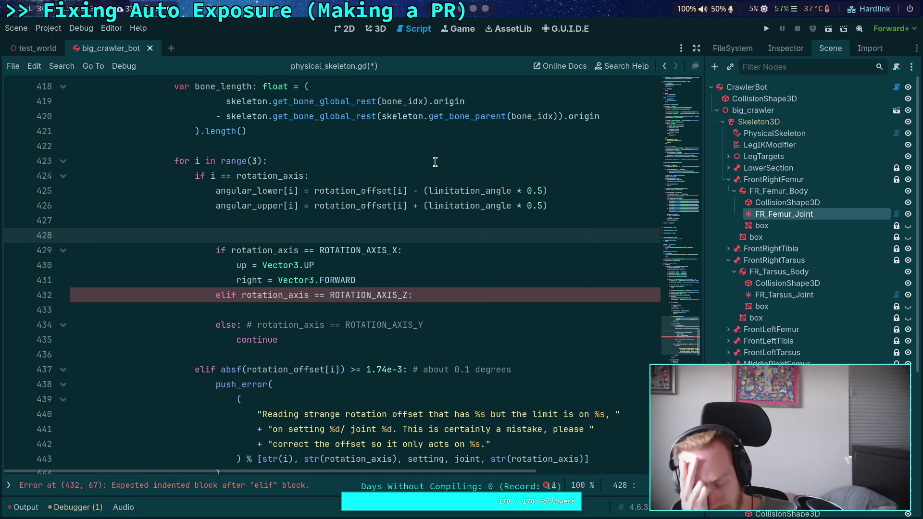
- Orbit around the FR_Femur_Joint in 3D, snap to Top view, and show world-aligned gizmo axes
left_click(385, 34)
mouse_move(416, 226)
left_mouse_down()
mouse_move(315, 231)
mouse_move(497, 287)
mouse_move(450, 309)
mouse_move(353, 289)
left_mouse_up()
scroll(409, 298, "up", 5)
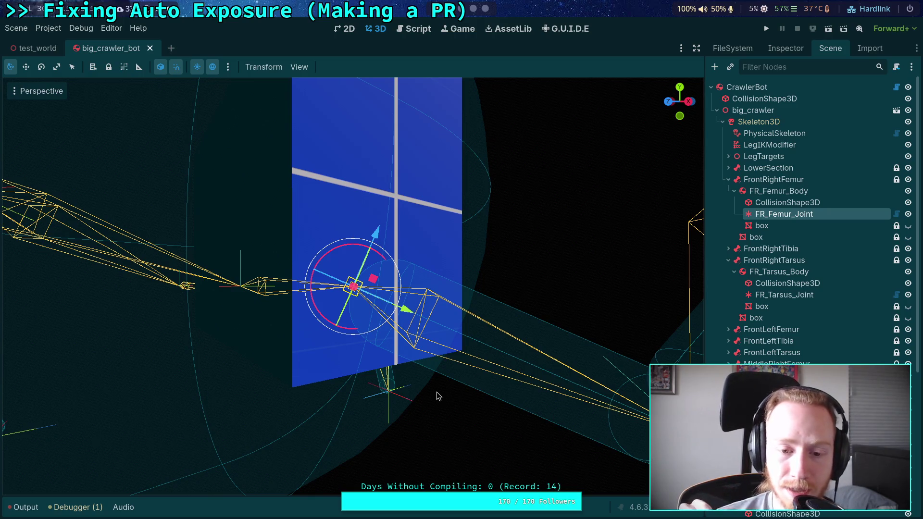
left_click_drag(151, 110, 500, 388)
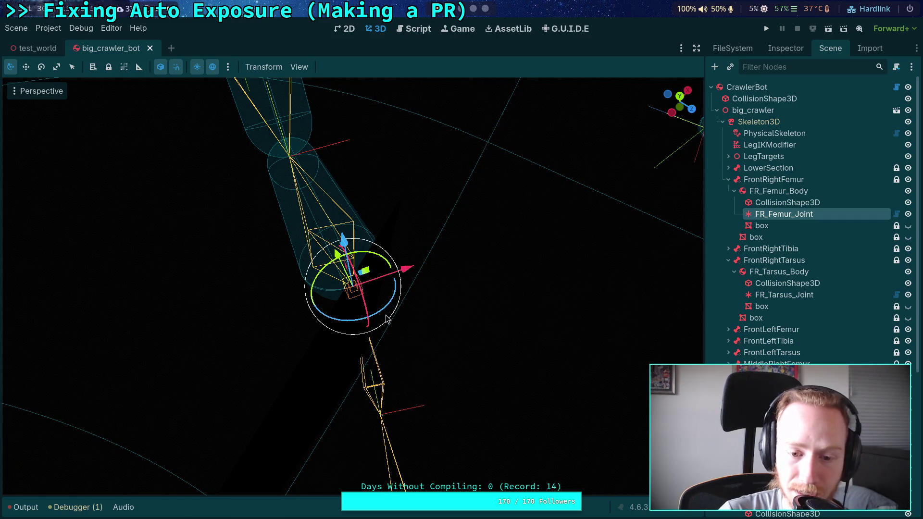
left_click(682, 97)
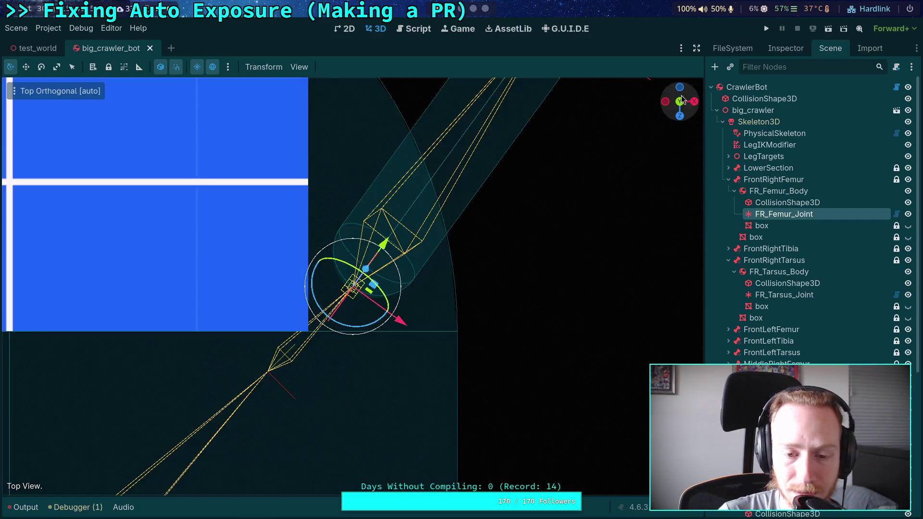
scroll(346, 362, "up", 2)
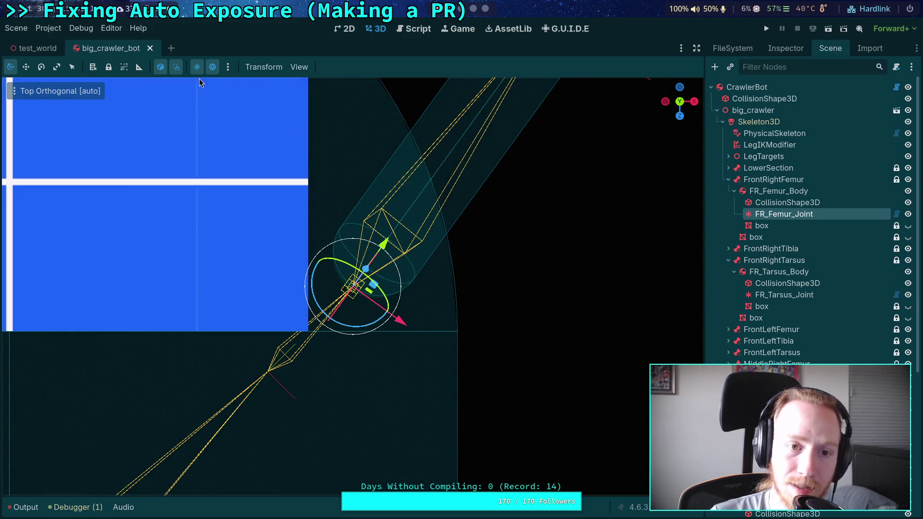
left_click(157, 71)
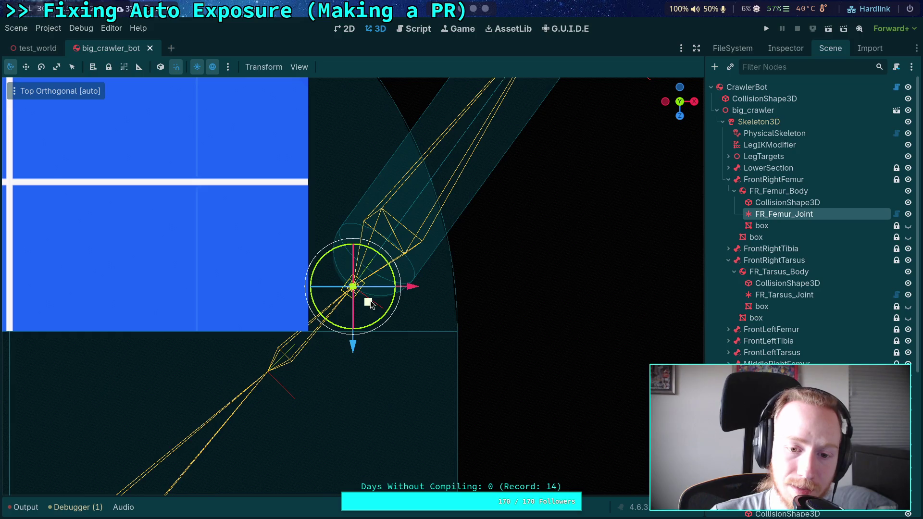
- Toggle Use Local Space to compare the joint's axes, leave it on, and return to line 434
left_click(164, 72)
left_click(164, 72)
left_click(164, 72)
left_click(164, 72)
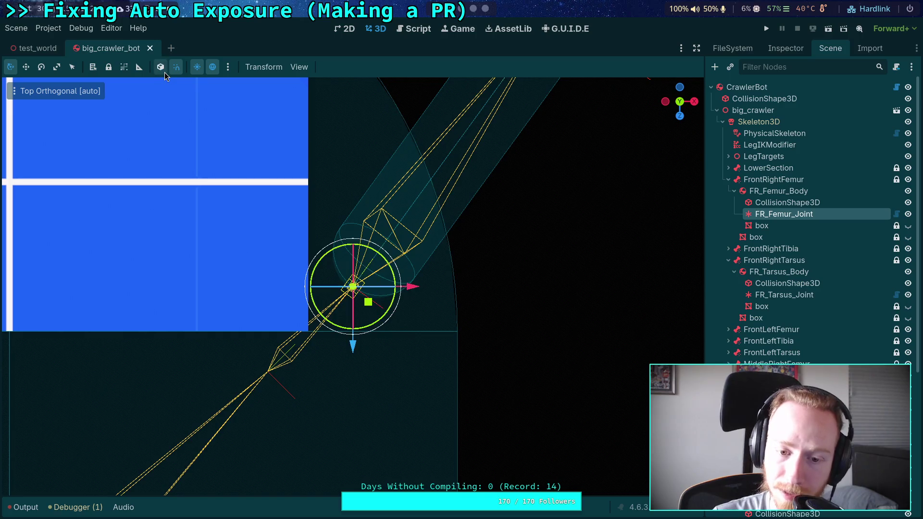
left_click(164, 72)
left_click(164, 72)
left_click(165, 72)
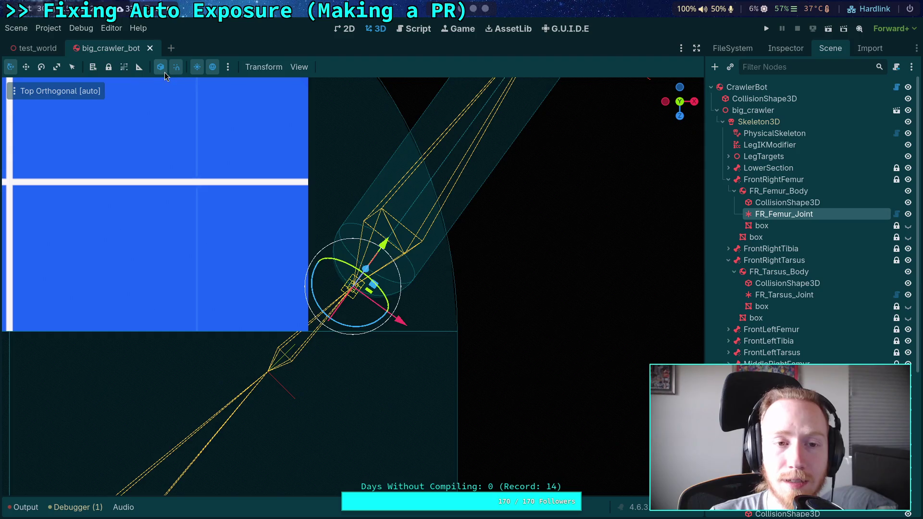
left_click(421, 28)
left_click(491, 322)
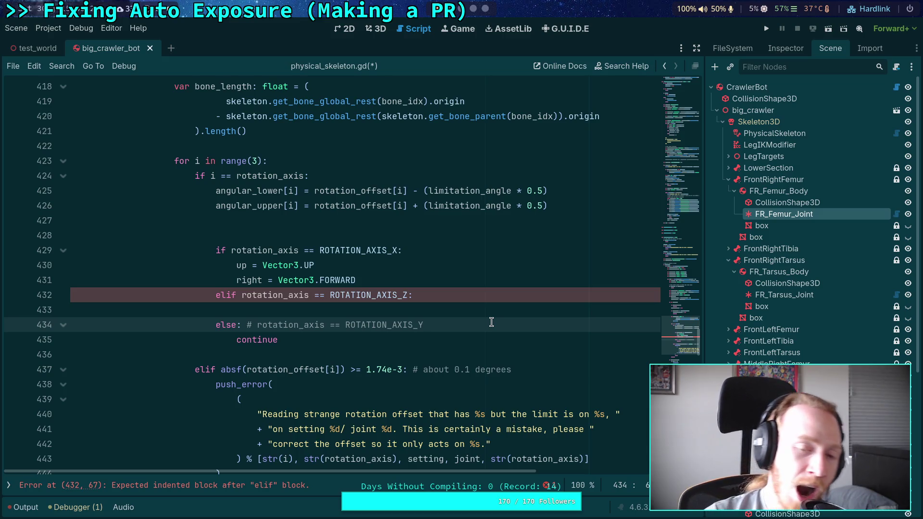
scroll(491, 322, "up", 3)
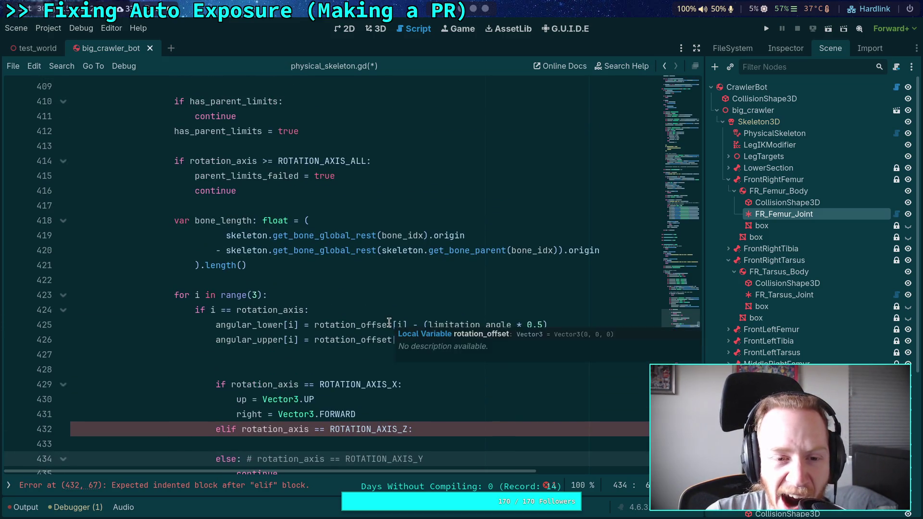
scroll(380, 324, "down", 7)
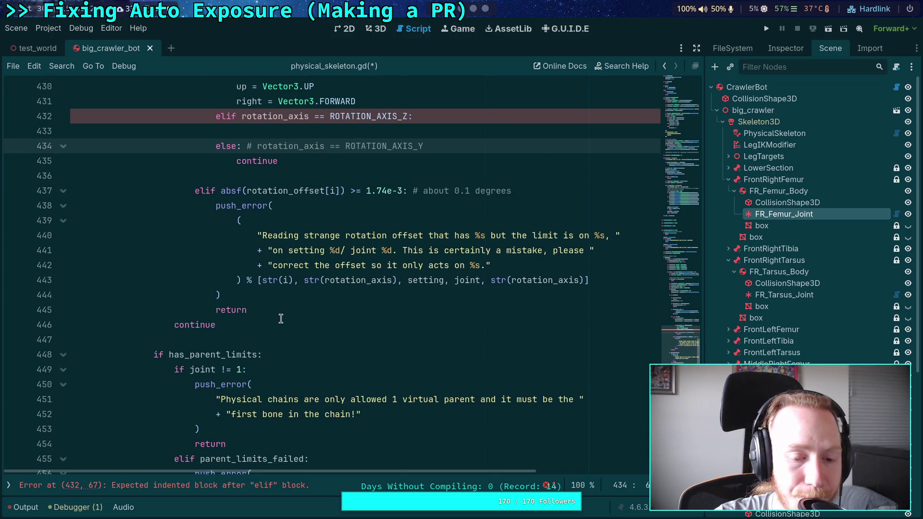
scroll(289, 322, "down", 2)
scroll(281, 319, "up", 8)
scroll(281, 319, "up", 3)
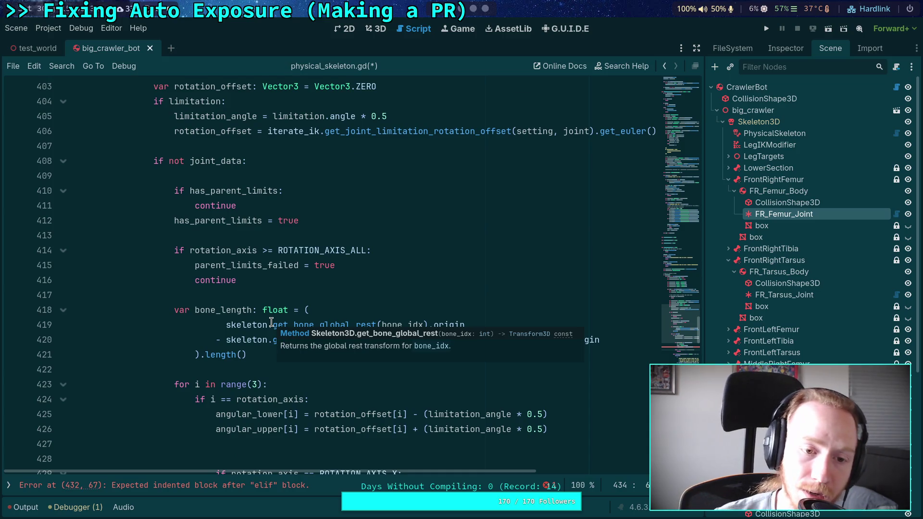
scroll(216, 341, "up", 1)
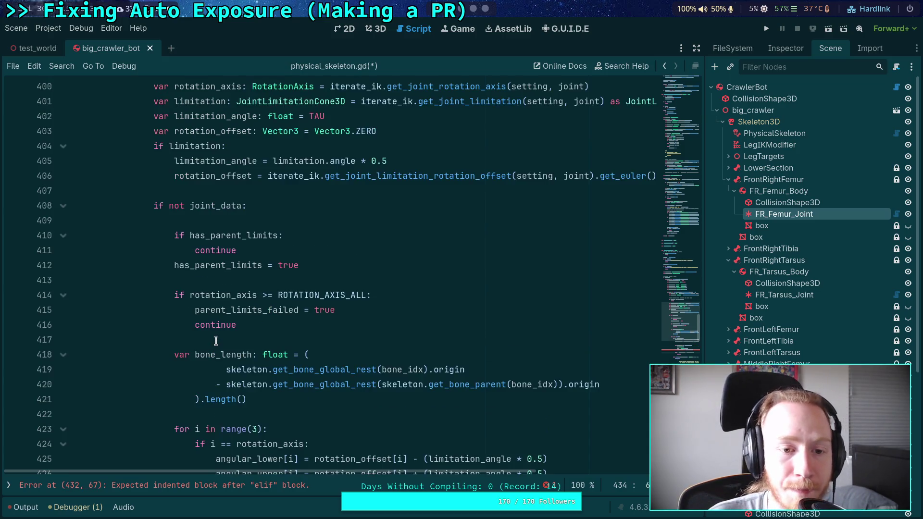
double_click(222, 237)
left_click(174, 295)
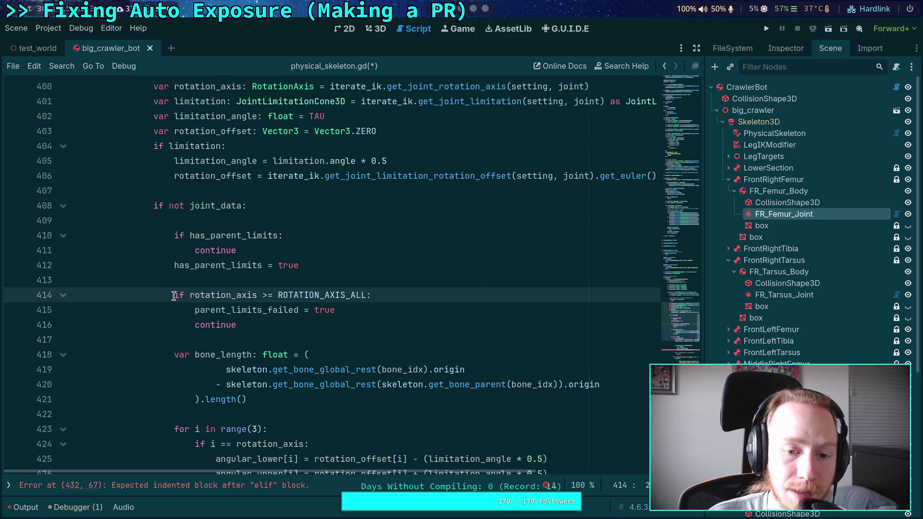
scroll(206, 340, "up", 2)
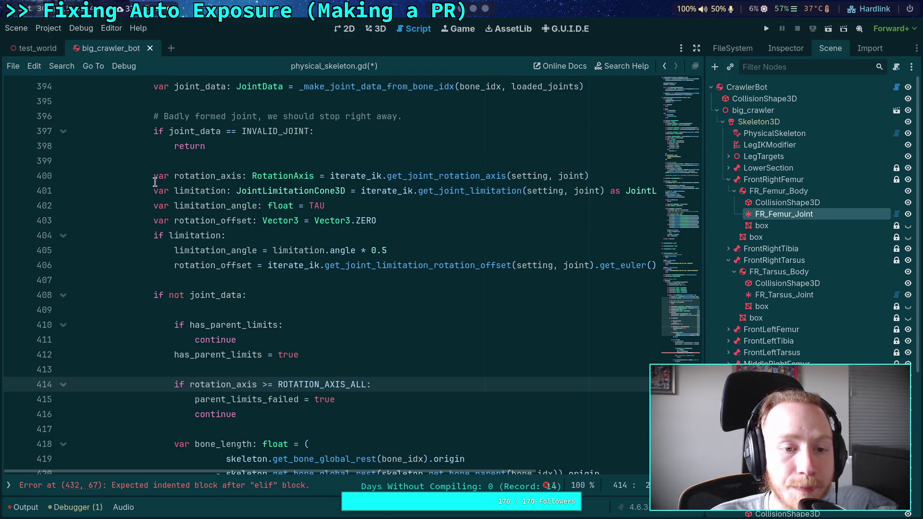
left_click_drag(158, 176, 430, 265)
left_click_drag(150, 176, 532, 265)
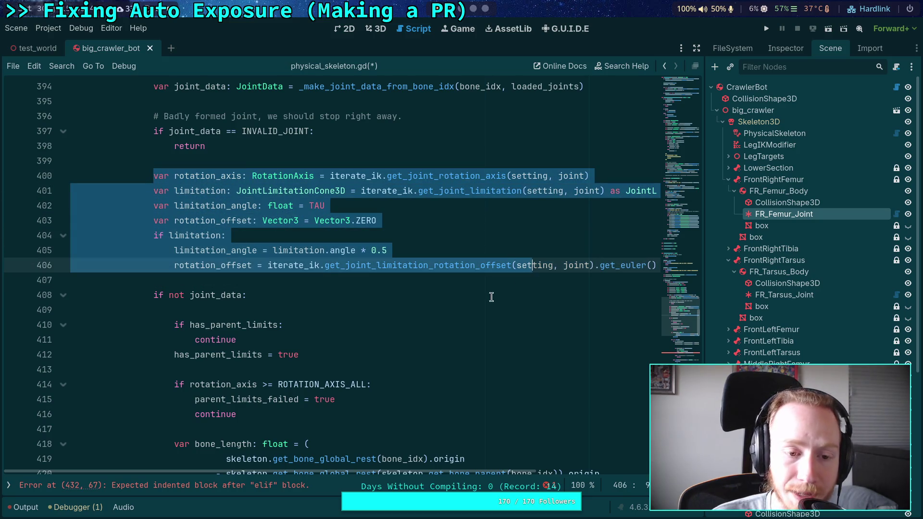
left_click(475, 294)
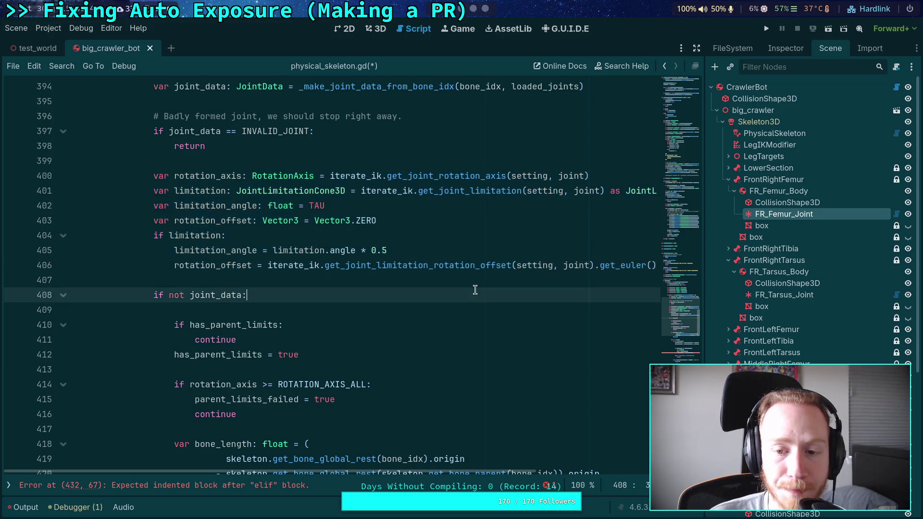
left_click(289, 277)
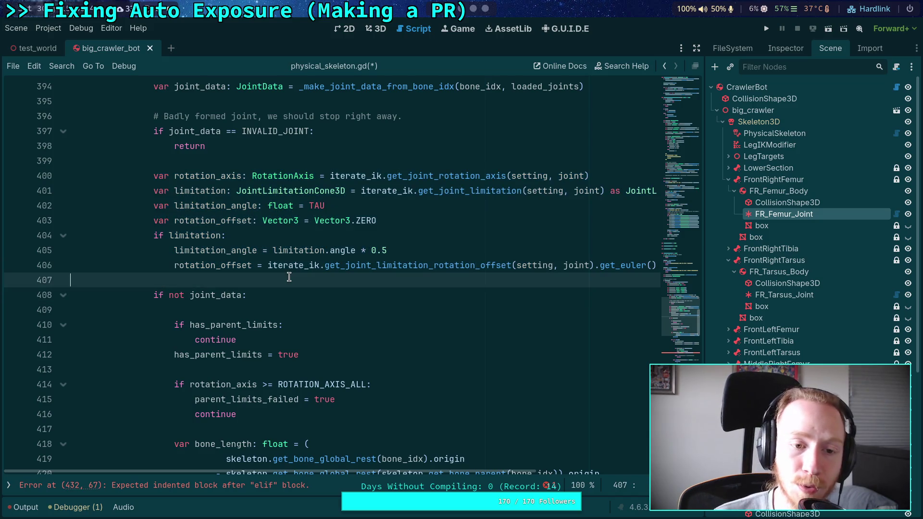